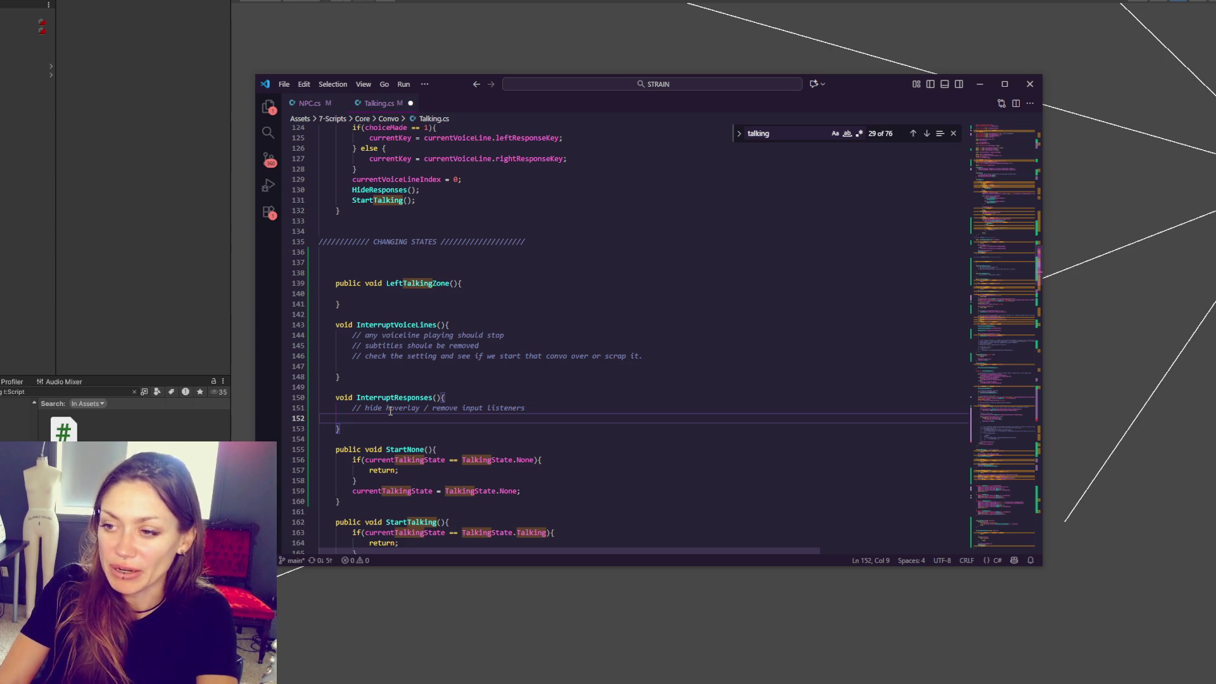
# Close the 'talking' search and add an InterruptVoiceLines(); call inside LeftTalkingZone.
pyautogui.scroll(-3, 390, 410)
pyautogui.click(469, 383)
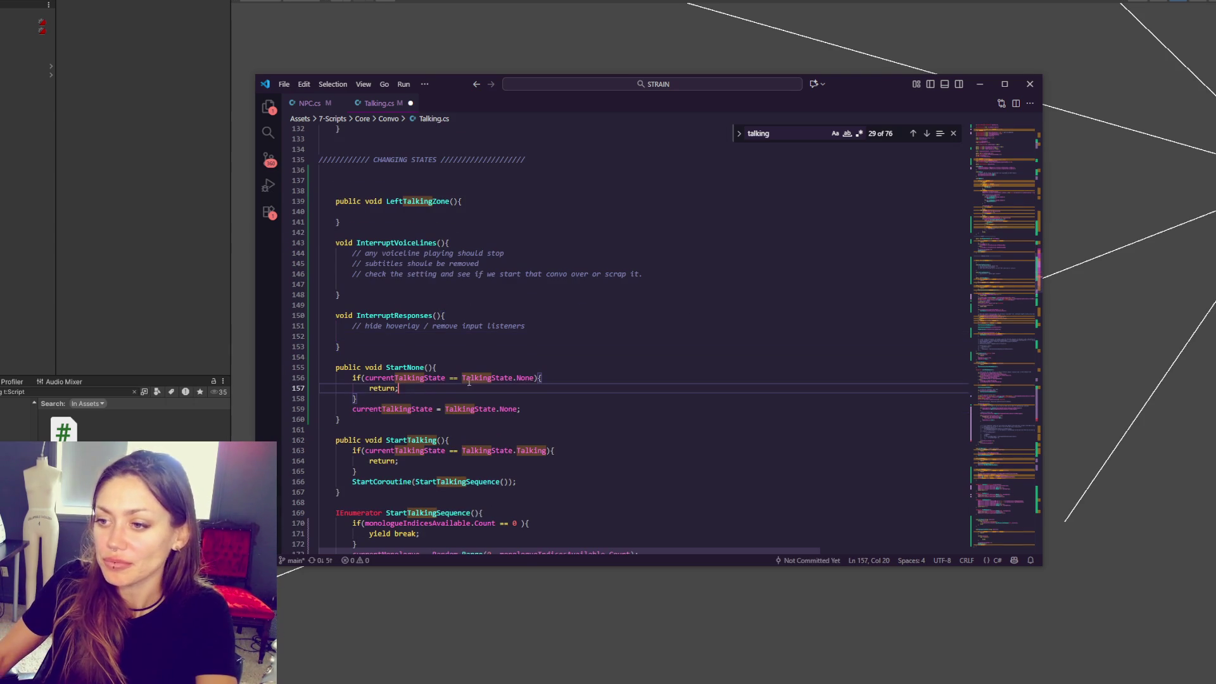
pyautogui.click(953, 133)
pyautogui.click(566, 335)
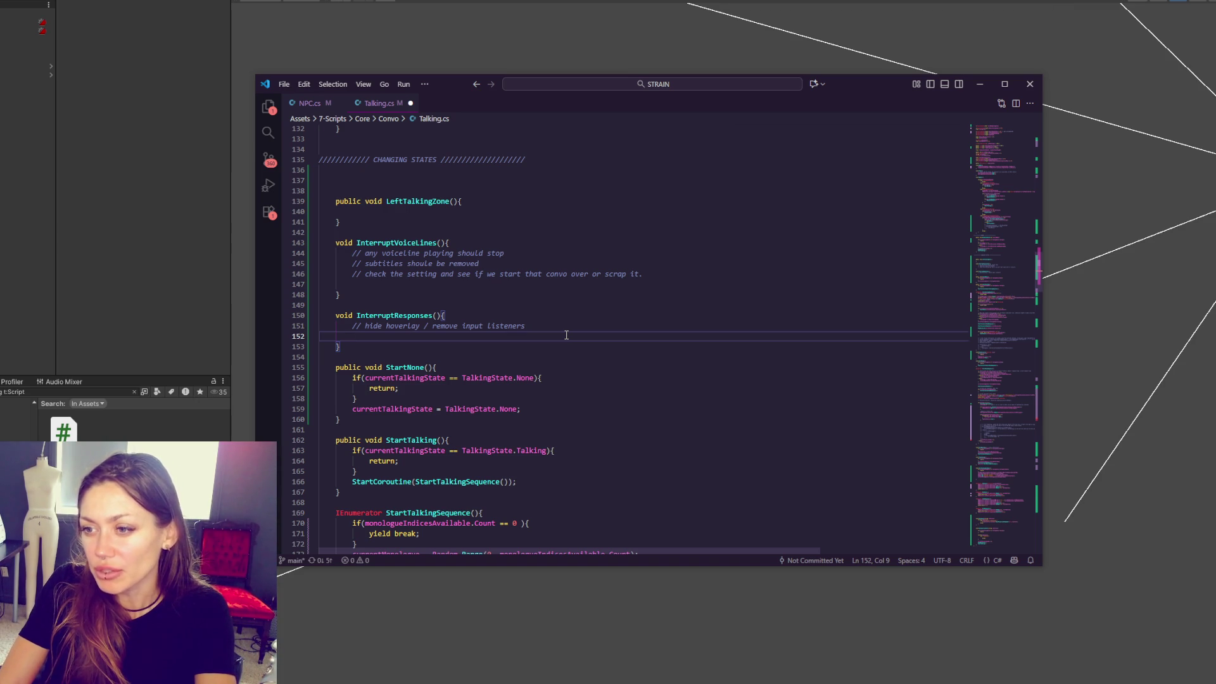
pyautogui.click(487, 264)
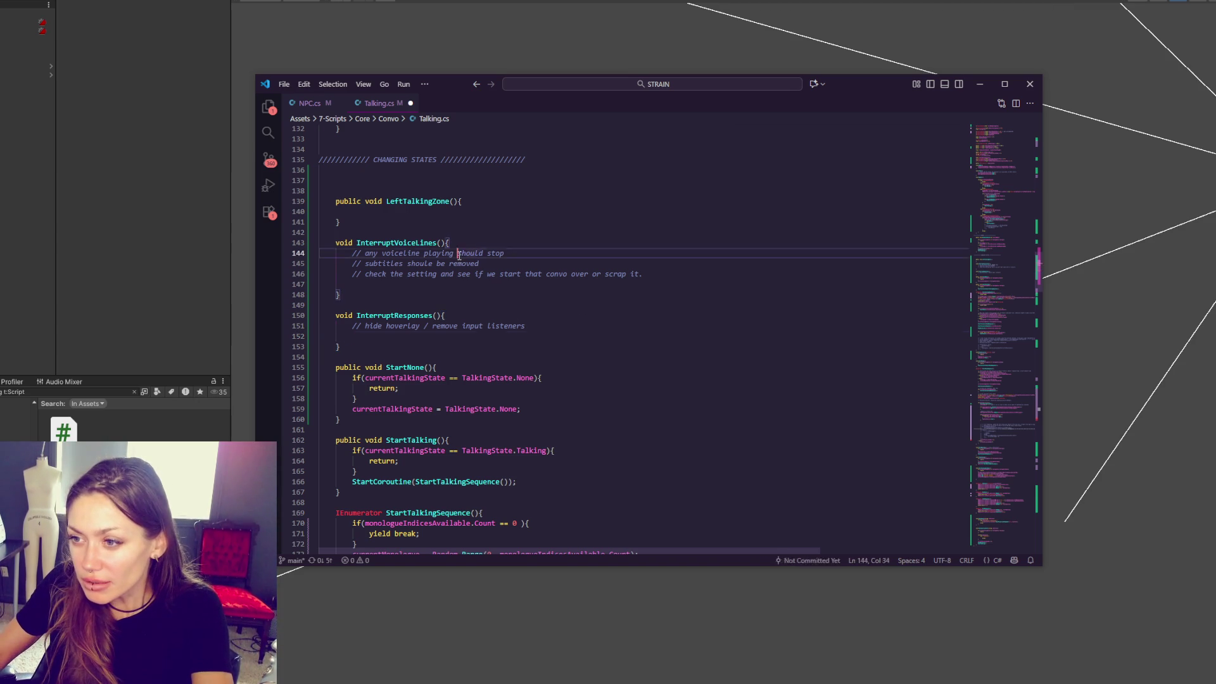
pyautogui.click(419, 213)
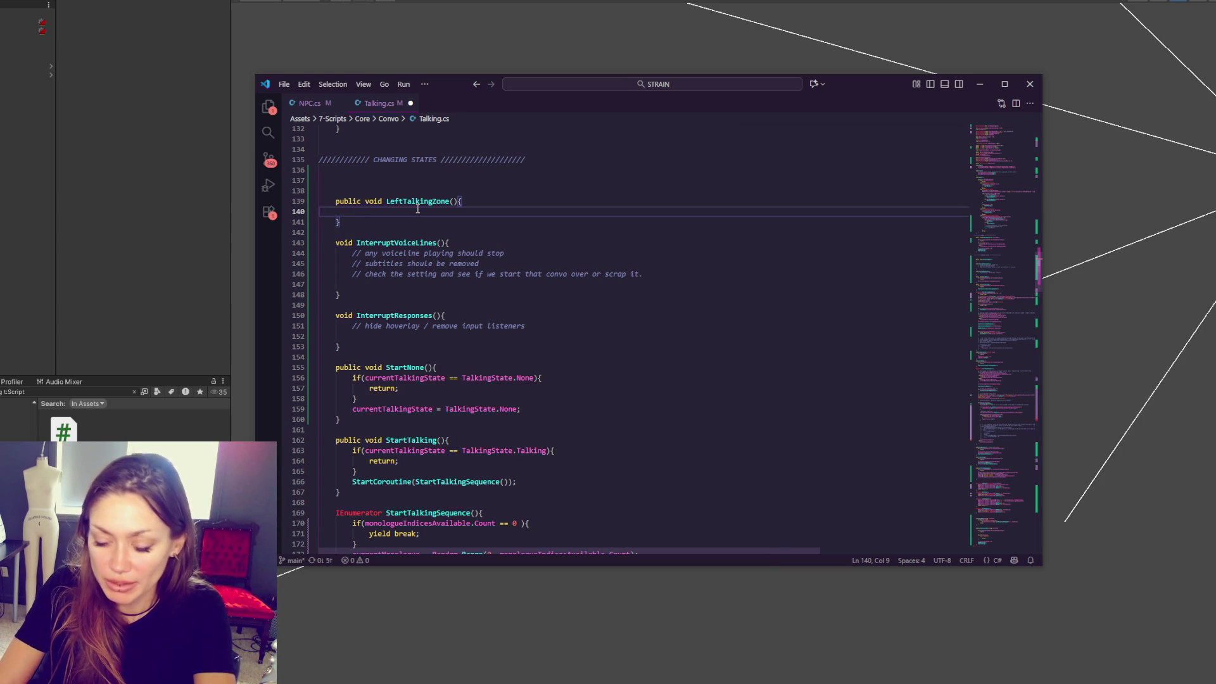
pyautogui.write('InterruptVoiceLines();')
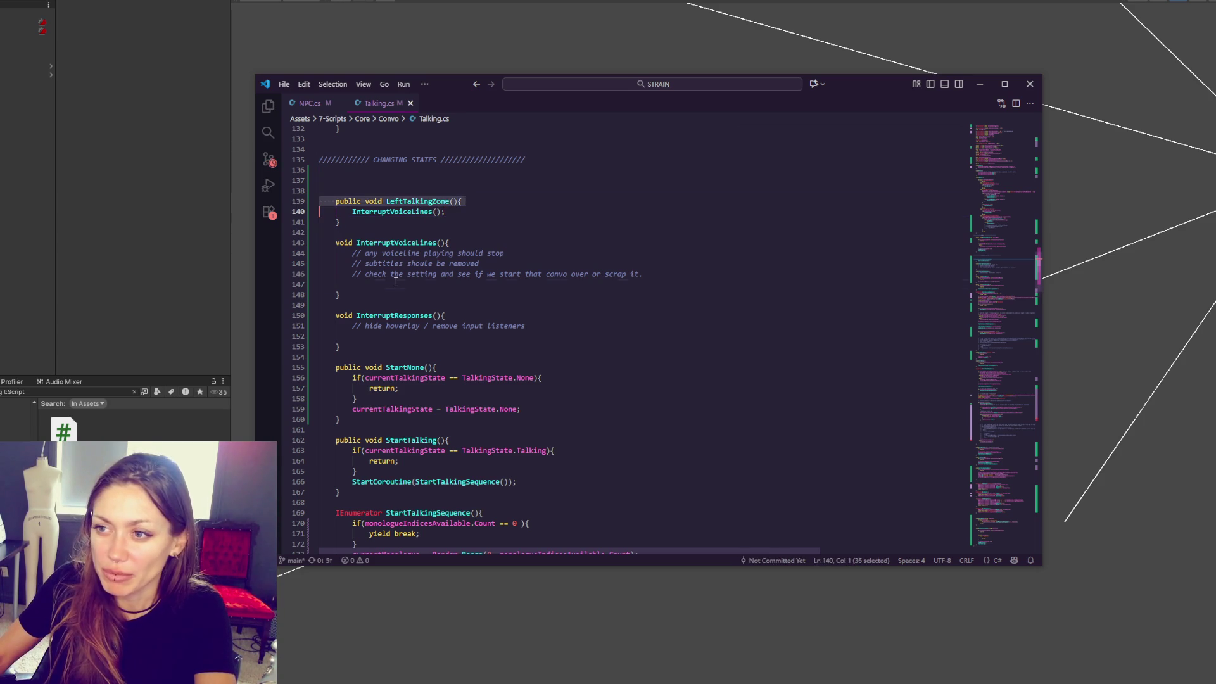
# Inspect where voiceline and eventToCallAtStart are used, searching the file for eventToCallAtStart.
pyautogui.click(412, 229)
pyautogui.click(457, 253)
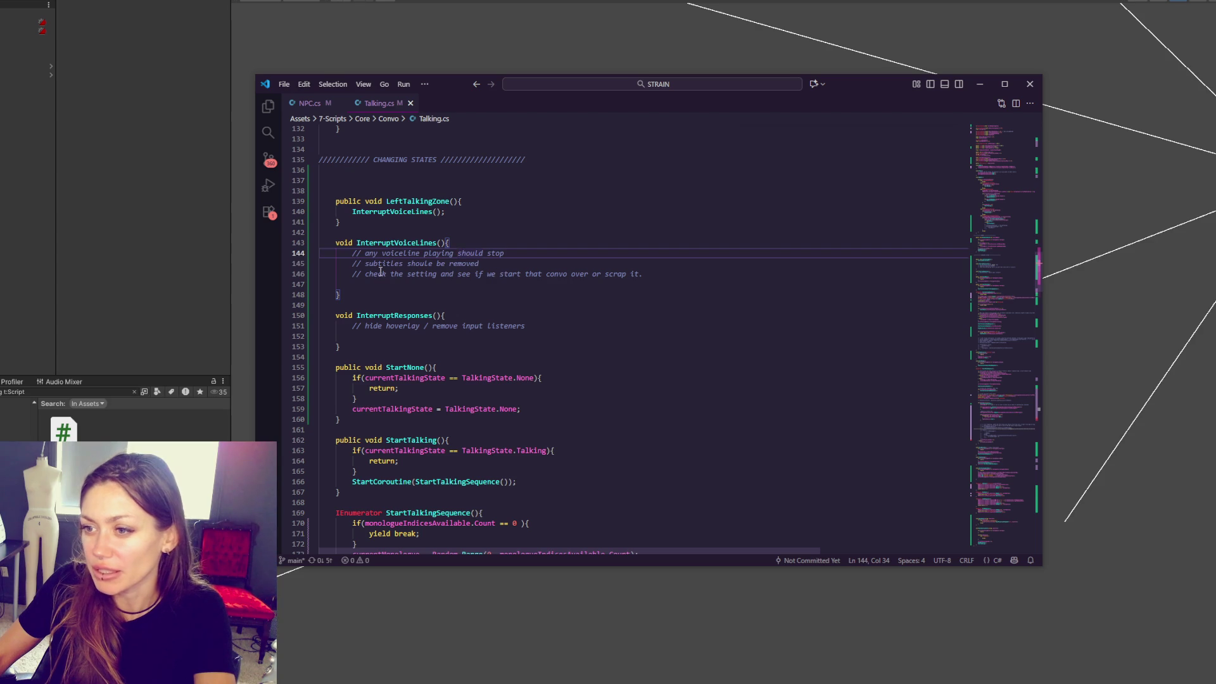
pyautogui.doubleClick(401, 253)
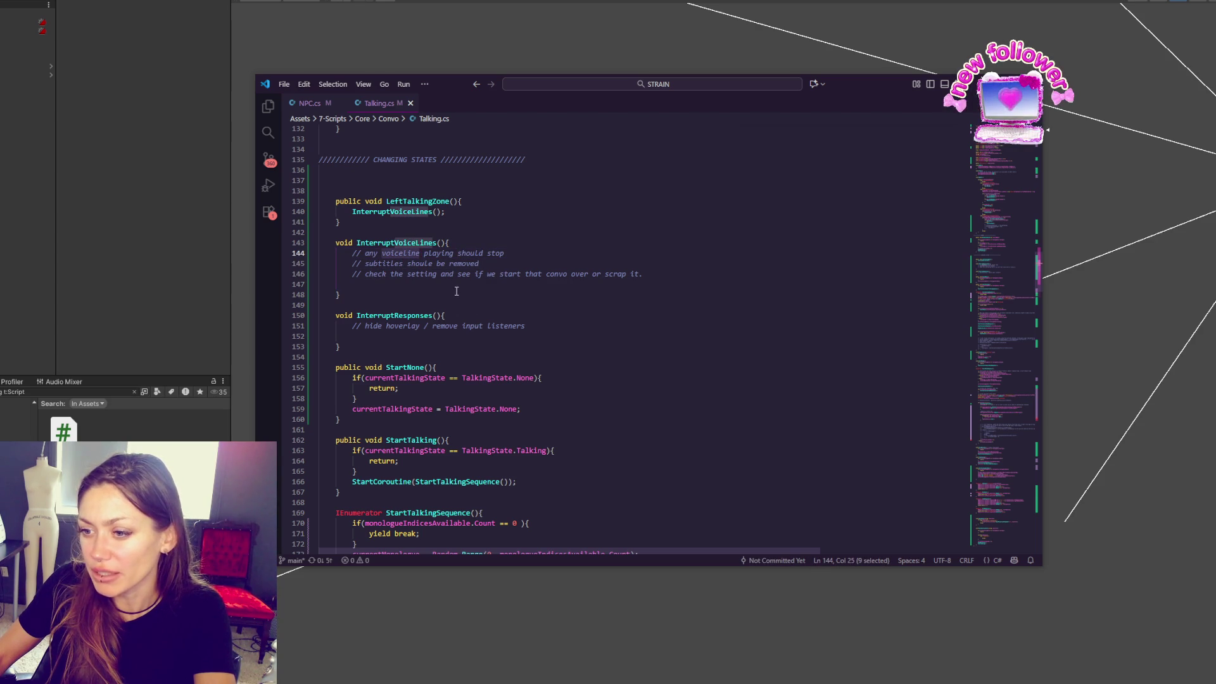
pyautogui.scroll(-5, 455, 286)
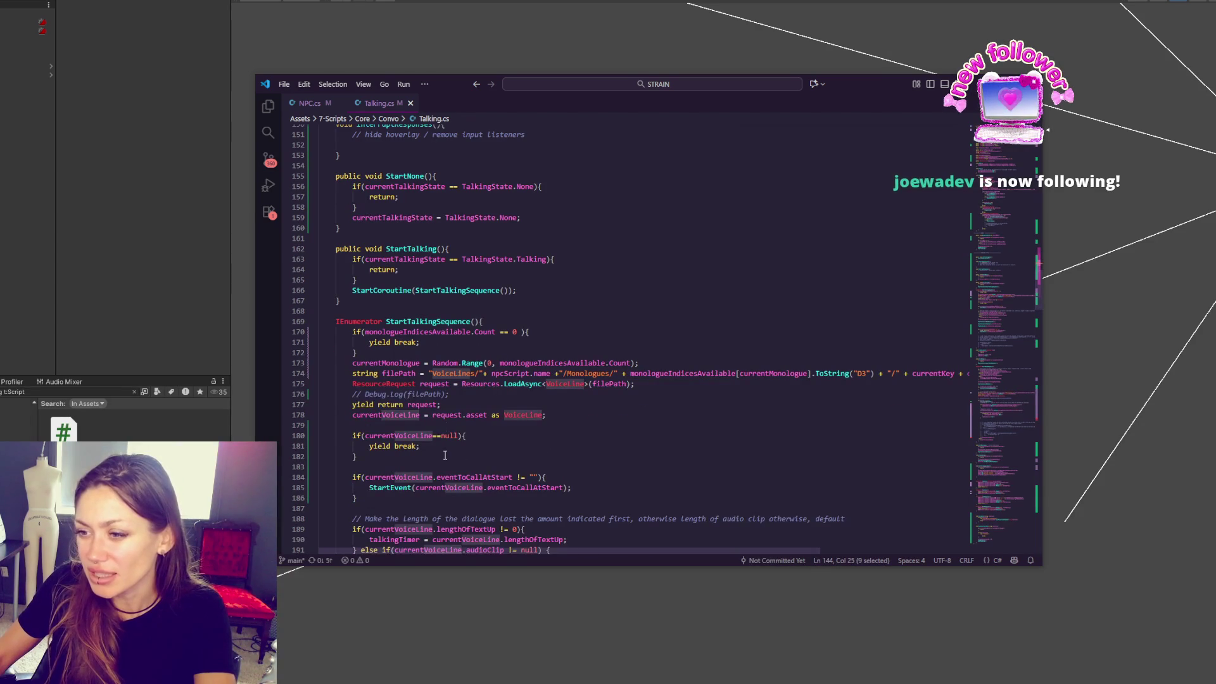
pyautogui.scroll(-5, 533, 384)
pyautogui.doubleClick(531, 324)
pyautogui.hotkey('ctrl', 'f')
pyautogui.scroll(-5, 545, 364)
# Search for PlayVoiceLine and step through its matches to see how audioSource plays clips.
pyautogui.doubleClick(502, 337)
pyautogui.doubleClick(393, 336)
pyautogui.hotkey('ctrl', 'f')
pyautogui.press('Return')
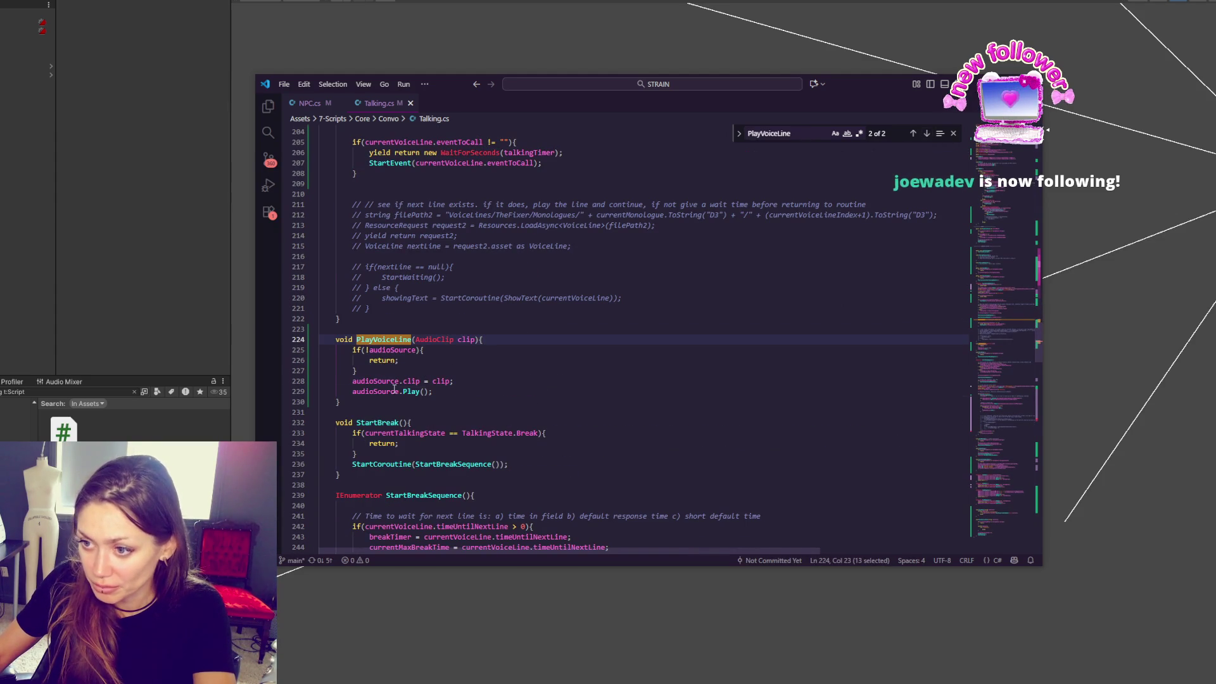
pyautogui.doubleClick(394, 390)
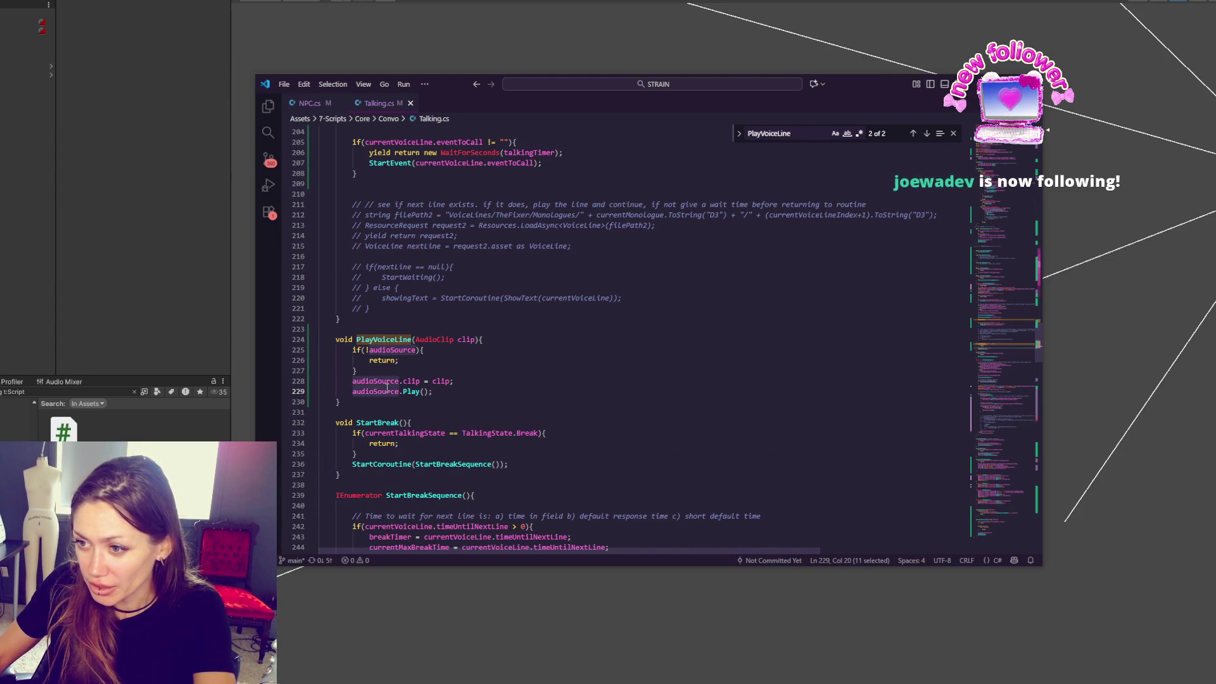
pyautogui.click(912, 135)
pyautogui.click(912, 136)
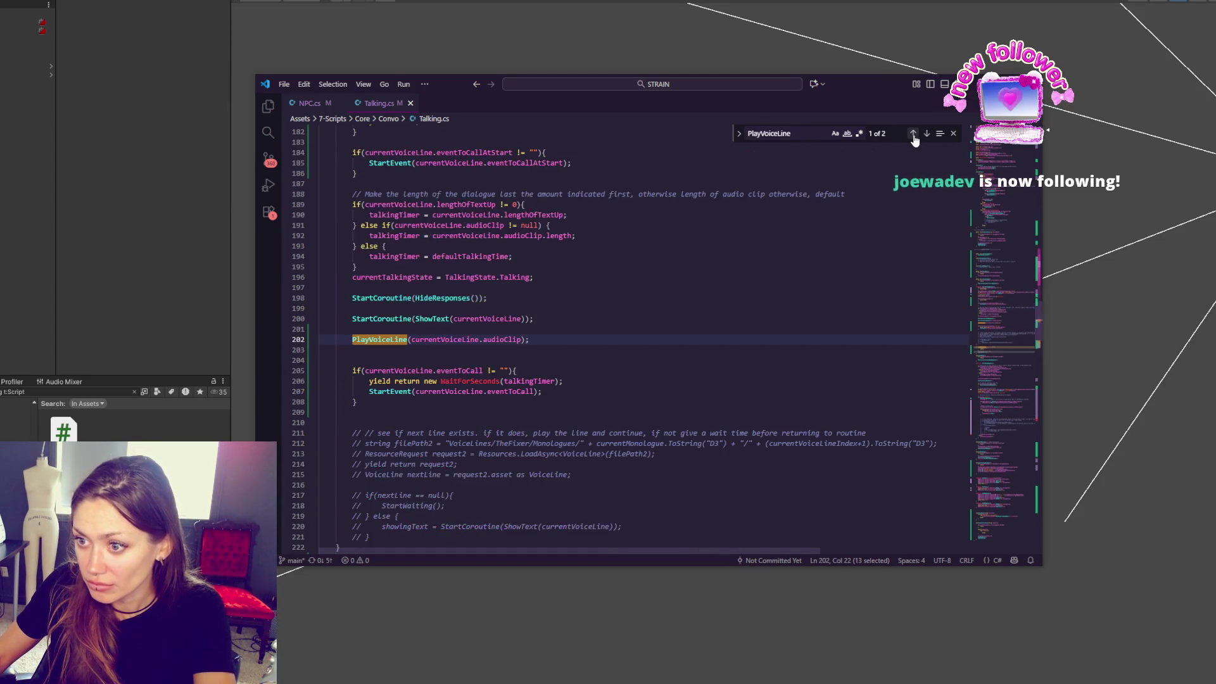
pyautogui.click(912, 136)
pyautogui.click(912, 135)
pyautogui.scroll(10, 485, 270)
# Add audioSource.Stop(); inside InterruptVoiceLines and save Talking.cs.
pyautogui.click(484, 270)
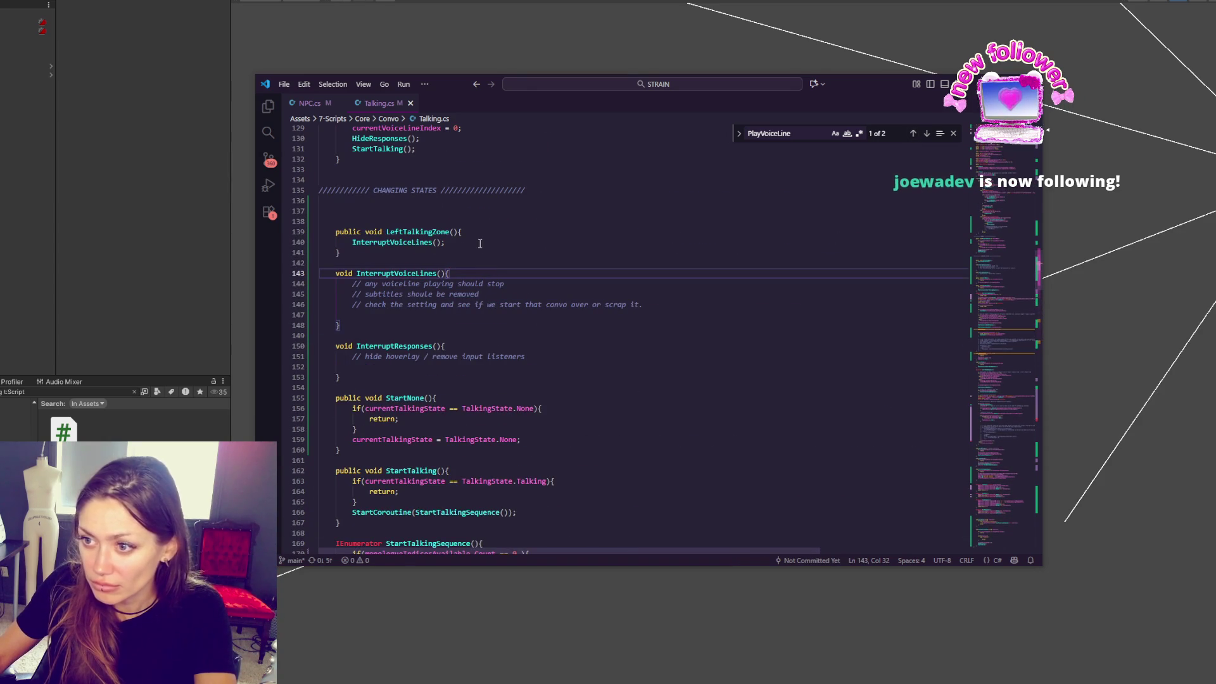
pyautogui.press('Return')
pyautogui.write('audioSource.Stop();')
pyautogui.hotkey('ctrl', 's')
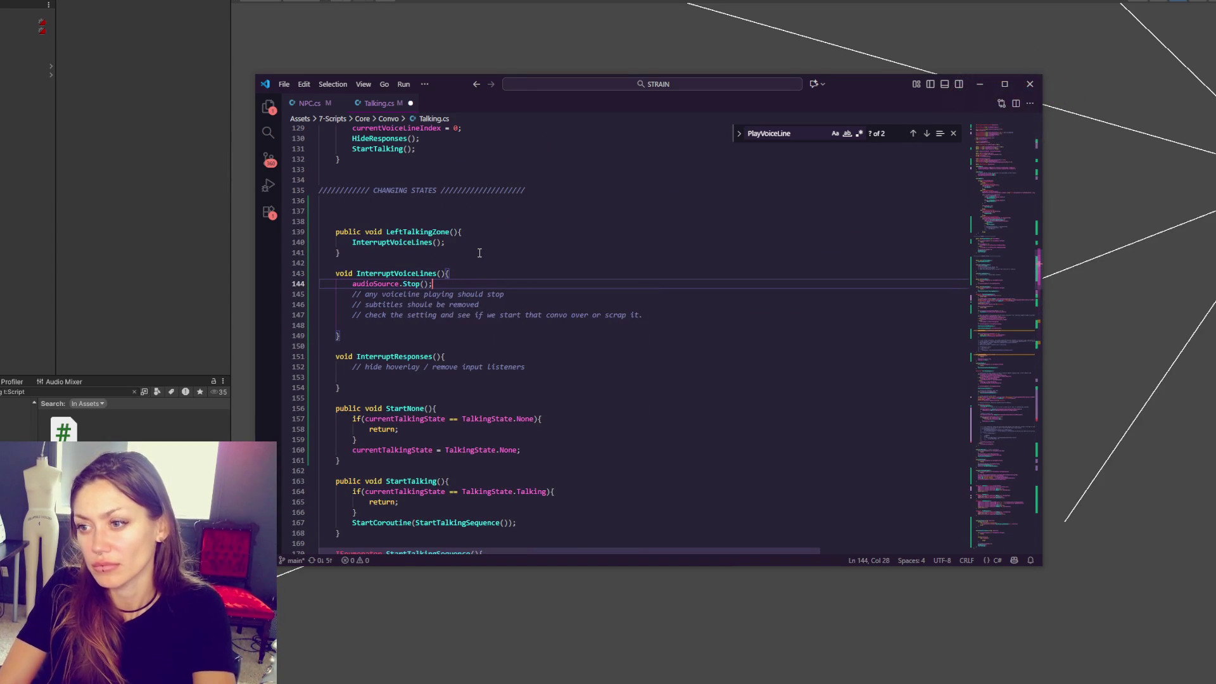
# Select the voiceline and subtitles comment lines in InterruptVoiceLines.
pyautogui.tripleClick(378, 294)
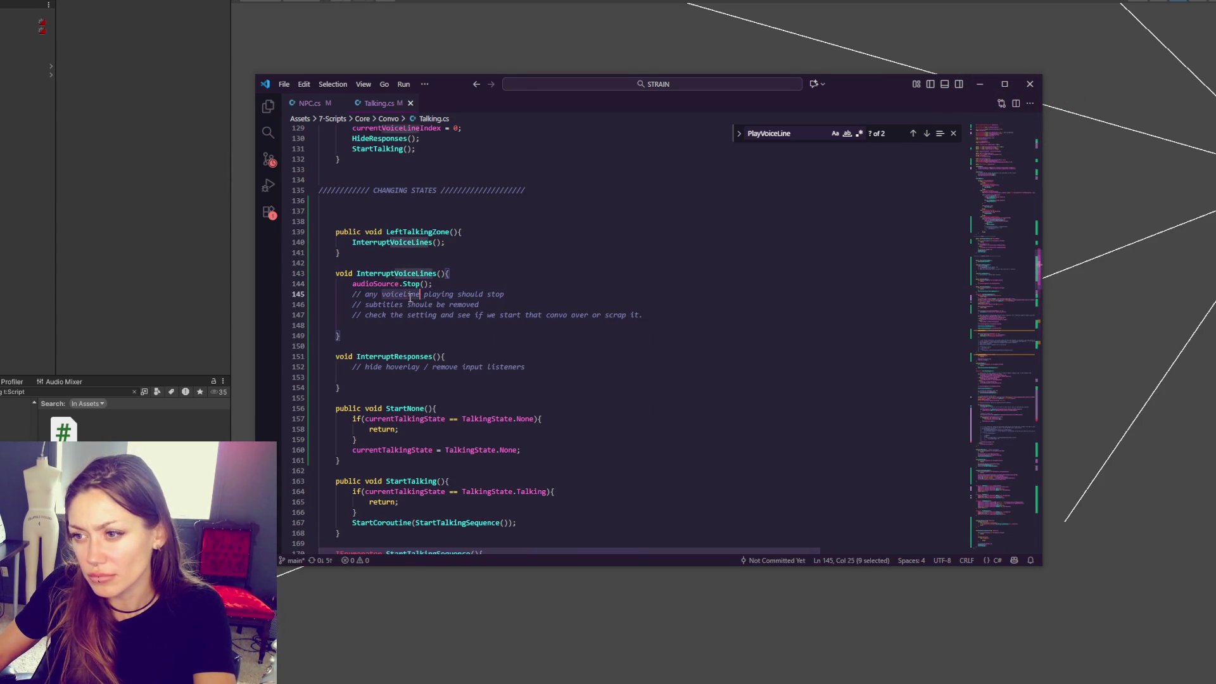
pyautogui.tripleClick(380, 304)
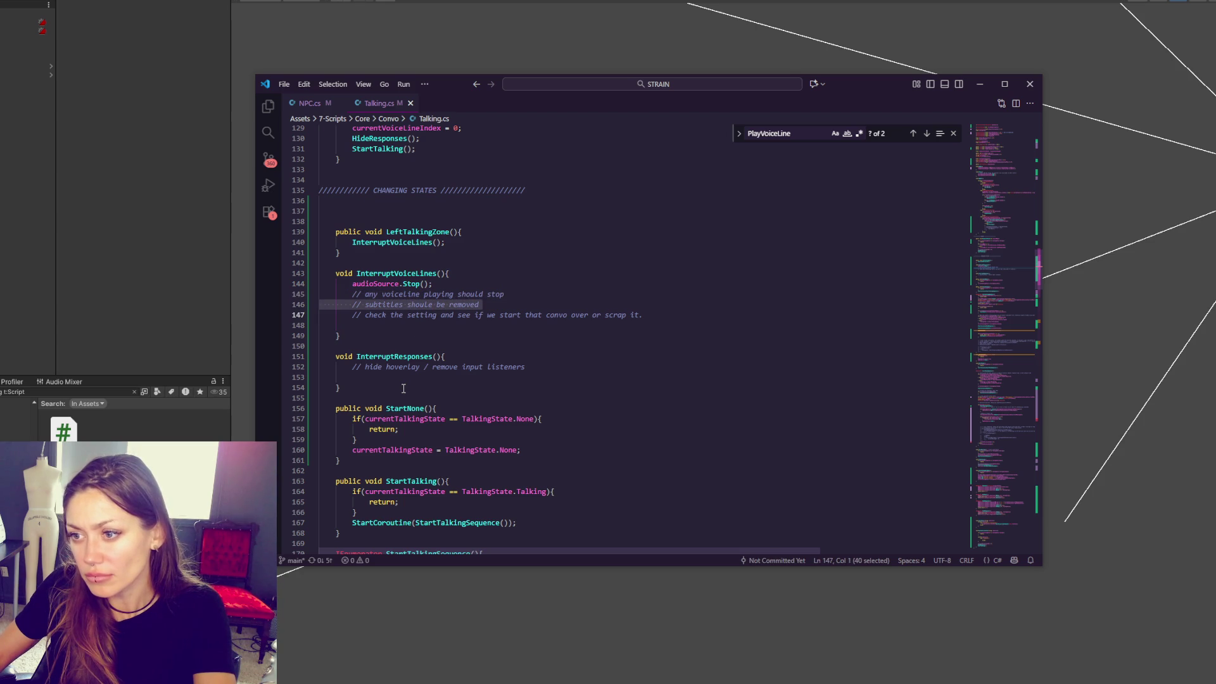
pyautogui.scroll(-6, 480, 327)
pyautogui.scroll(-6, 478, 314)
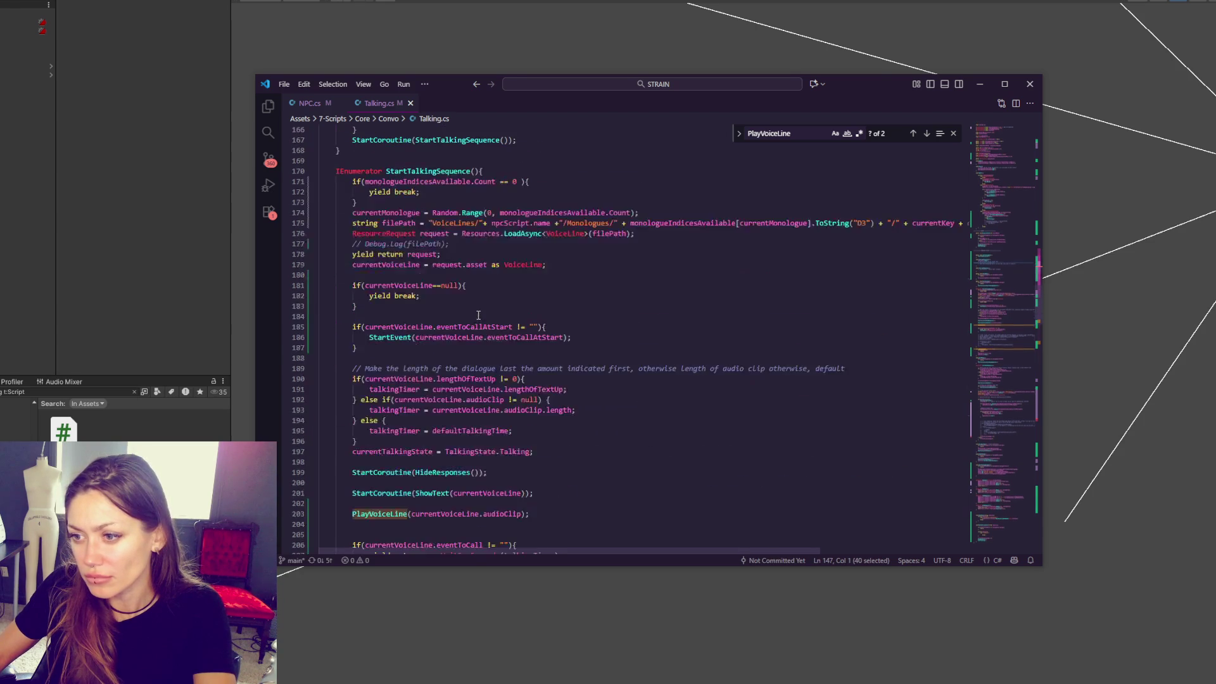
pyautogui.scroll(-4, 452, 323)
# Search for ShowText, inspect its coroutine on line 345, and select the word HideText.
pyautogui.doubleClick(431, 356)
pyautogui.hotkey('ctrl', 'f')
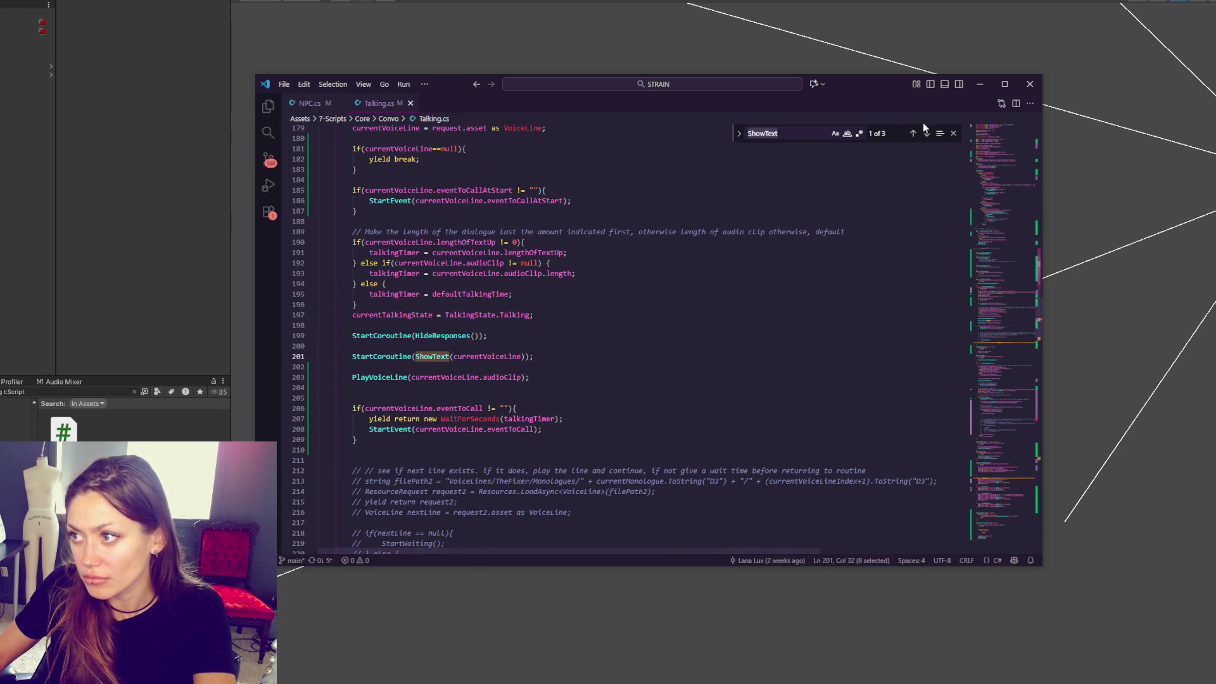
pyautogui.click(926, 134)
pyautogui.click(926, 133)
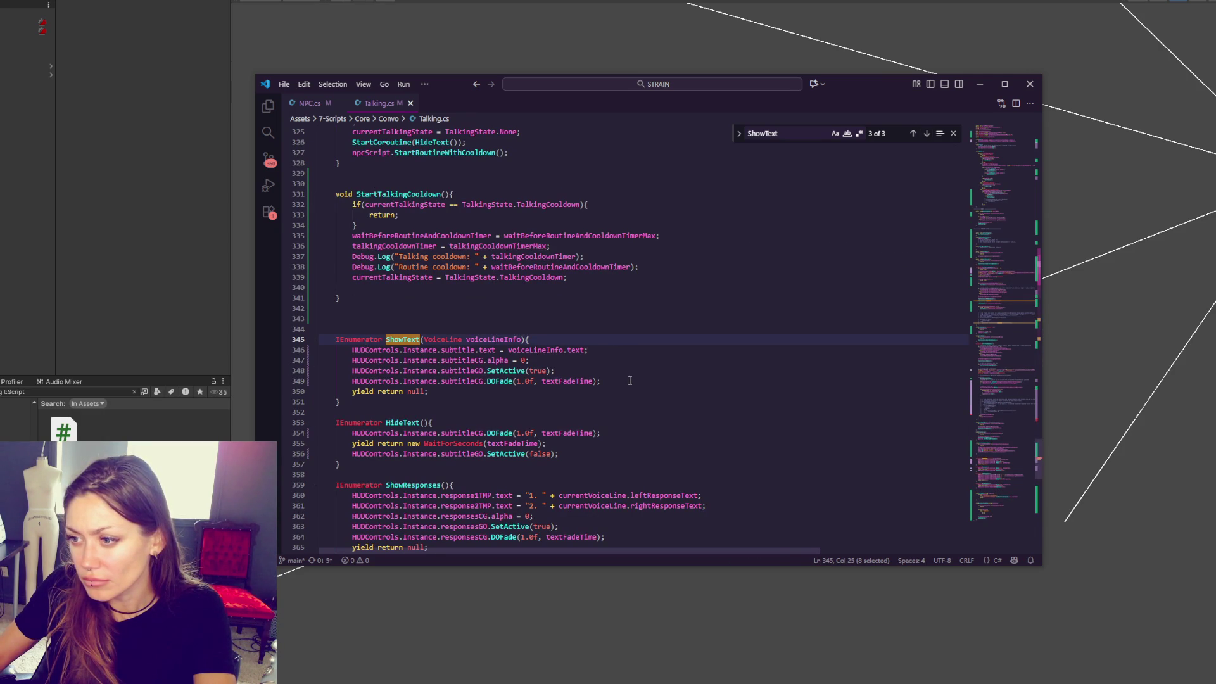
pyautogui.moveTo(628, 379); pyautogui.dragTo(635, 341)
pyautogui.doubleClick(402, 421)
pyautogui.hotkey('ctrl', 'c')
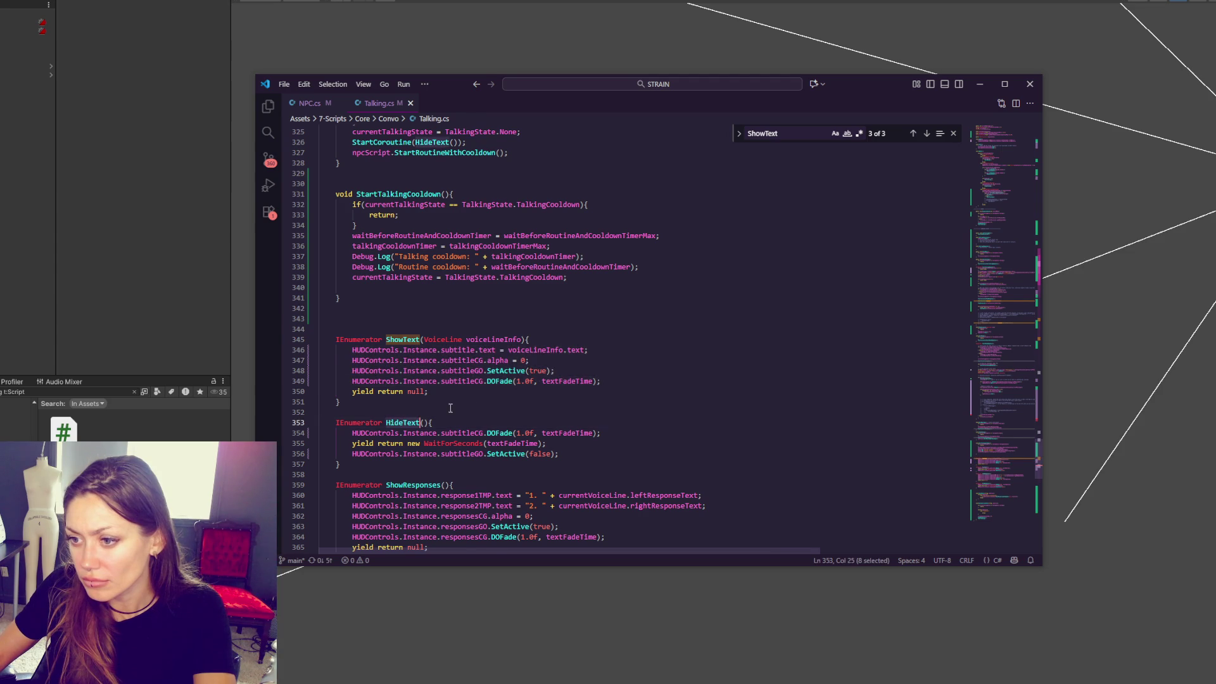
pyautogui.scroll(-4, 478, 397)
pyautogui.moveTo(1006, 343)
pyautogui.mouseDown()
pyautogui.moveTo(1056, 182)
pyautogui.moveTo(1041, 269)
pyautogui.mouseUp()
# Add HideText(); and HideResponses(); calls below audioSource.Stop() in InterruptVoiceLines.
pyautogui.click(516, 371)
pyautogui.press('Return')
pyautogui.hotkey('ctrl', 'v')
pyautogui.write('();')
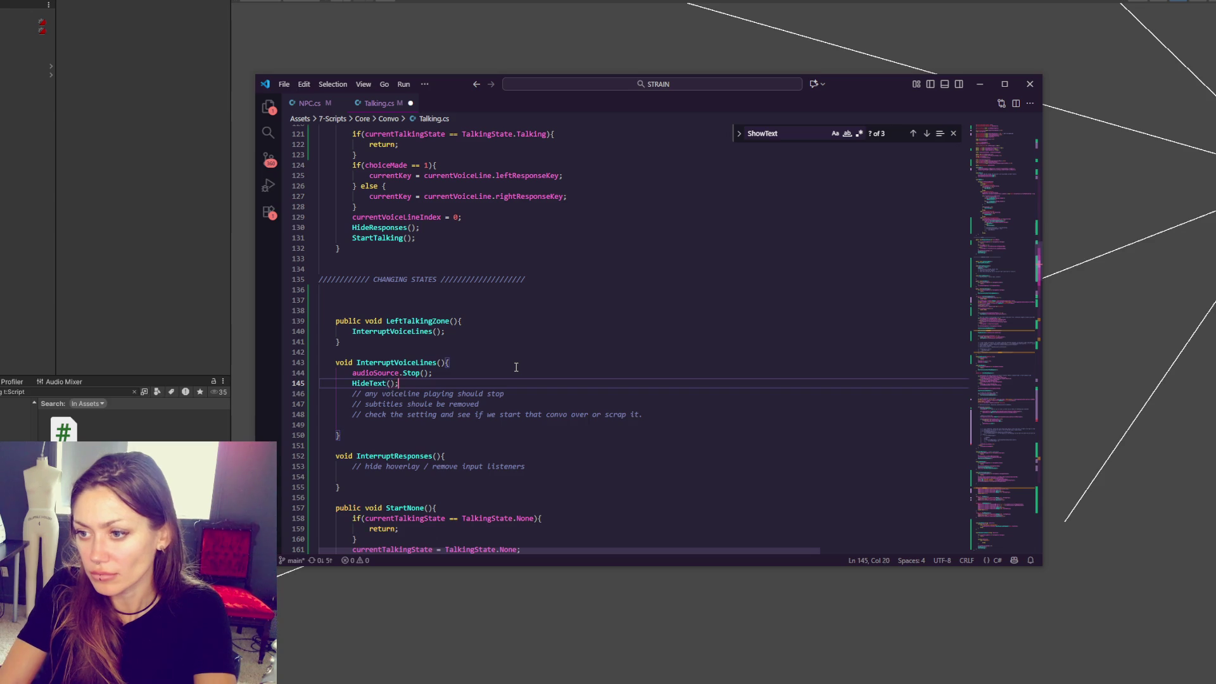
pyautogui.press('Return')
pyautogui.write('Hid')
pyautogui.press('Tab')
pyautogui.write('();')
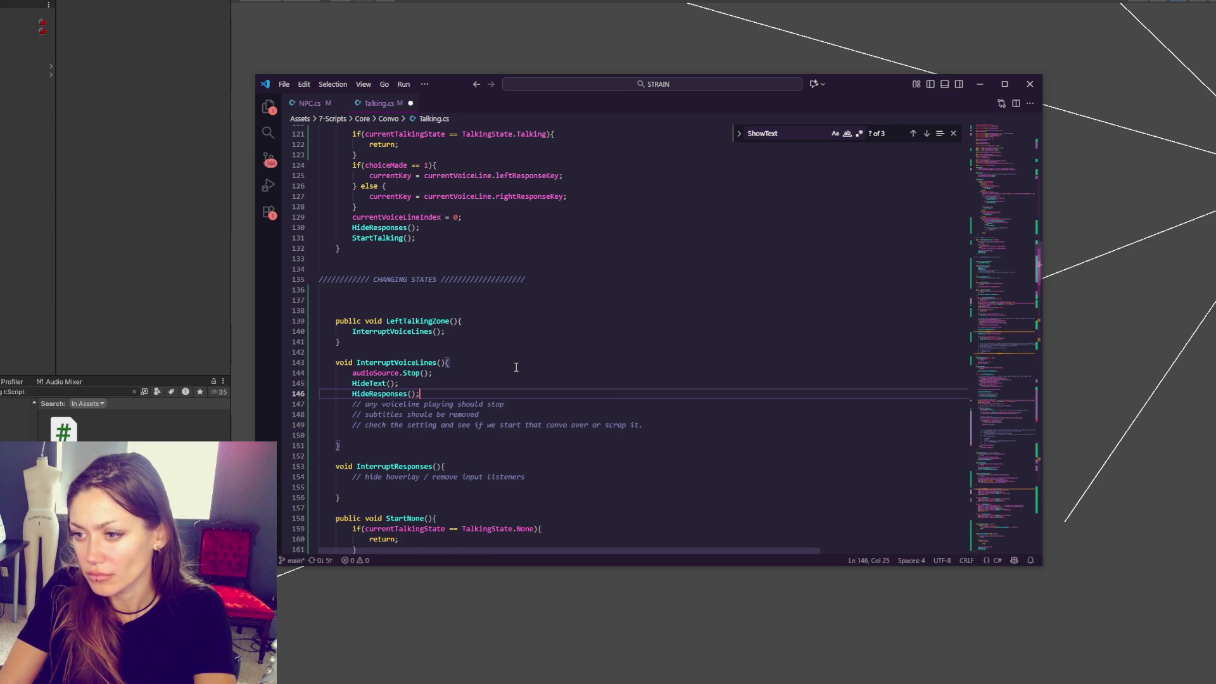
# Delete the InterruptResponses function and the old comment lines, then save Talking.cs.
pyautogui.moveTo(392, 507); pyautogui.dragTo(320, 455)
pyautogui.press('BackSpace')
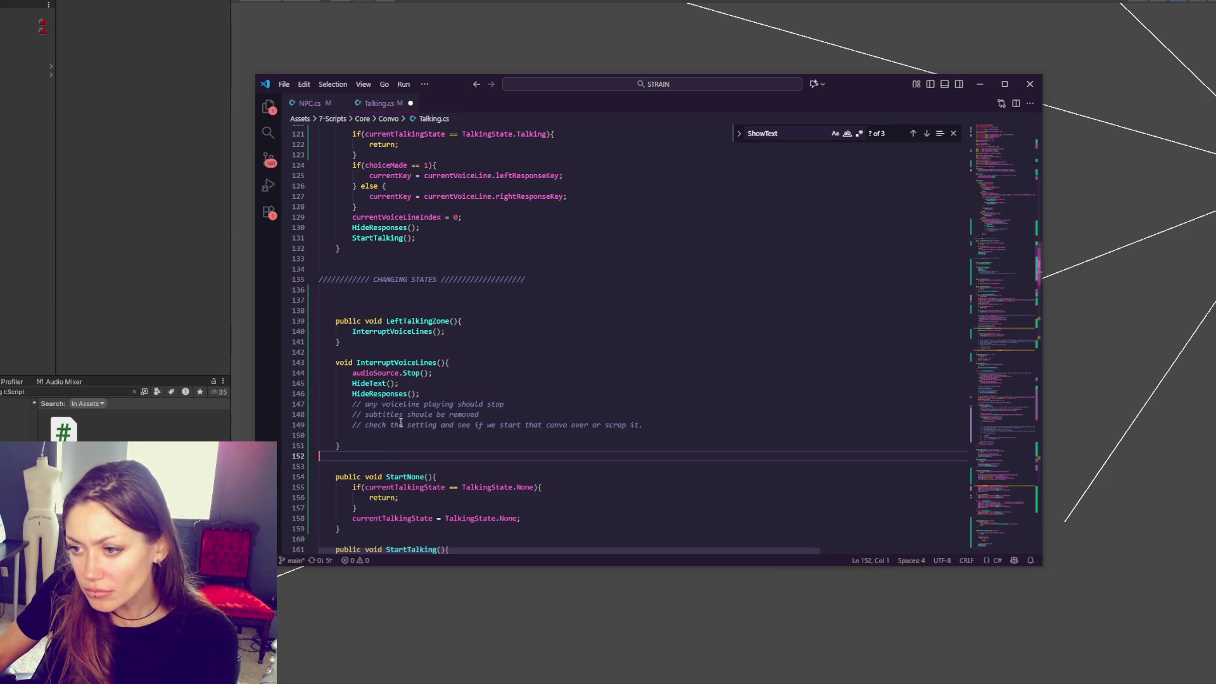
pyautogui.moveTo(510, 405); pyautogui.dragTo(532, 393)
pyautogui.press('BackSpace')
pyautogui.press('BackSpace')
pyautogui.hotkey('ctrl', 's')
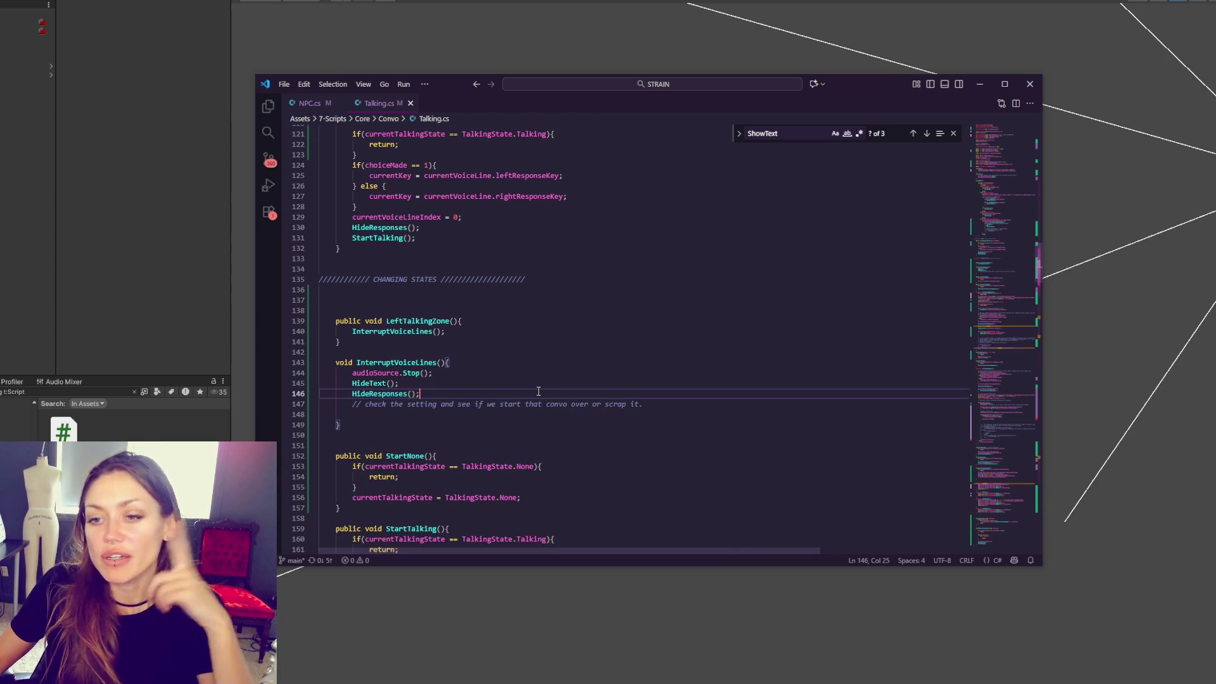
pyautogui.click(16, 31)
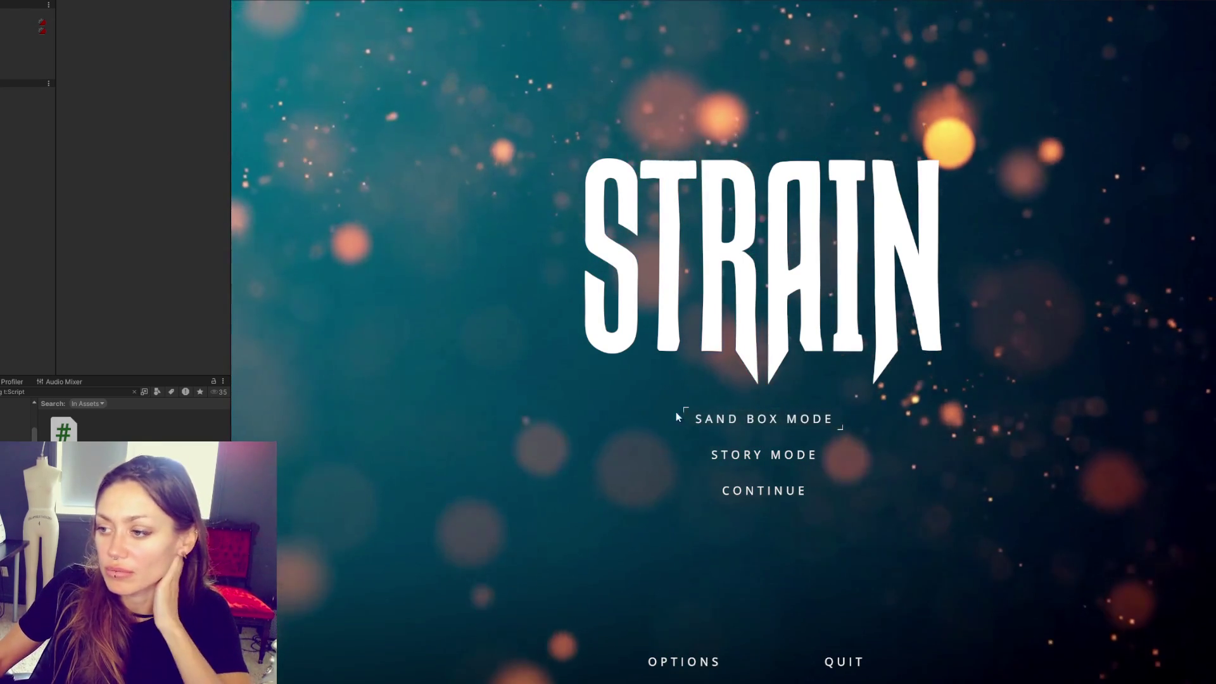
# Enlarge the Game view and continue the saved game from the STRAIN main menu.
pyautogui.moveTo(233, 146); pyautogui.dragTo(57, 146)
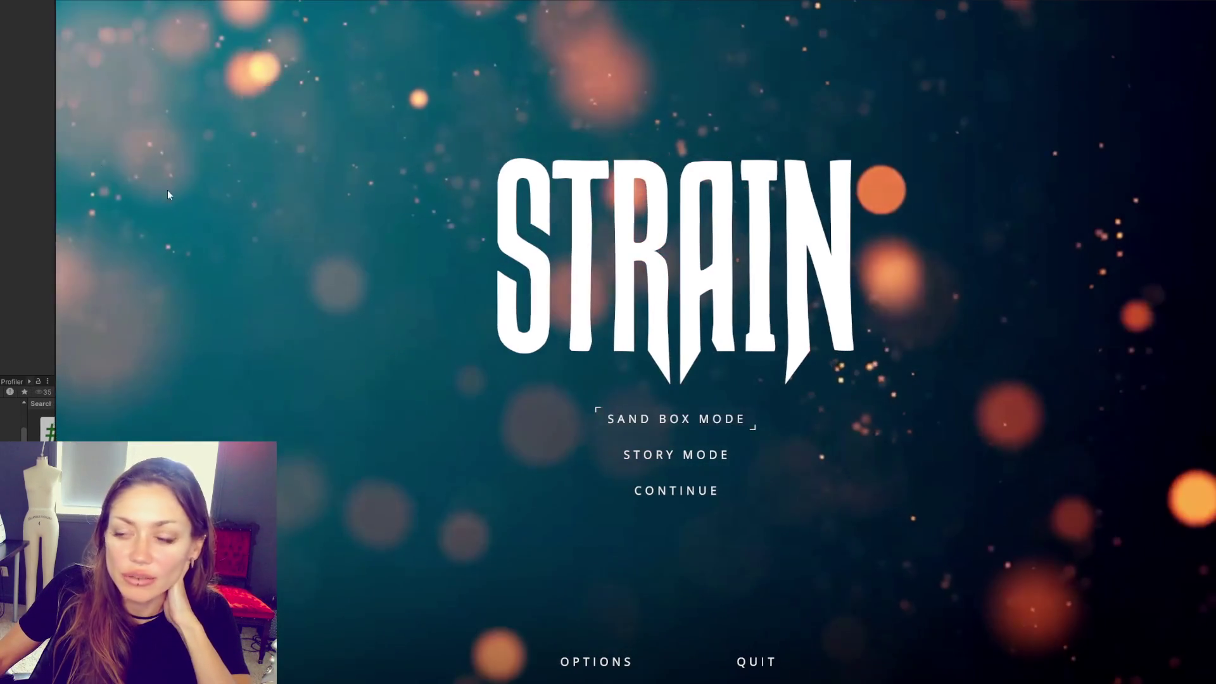
pyautogui.click(695, 489)
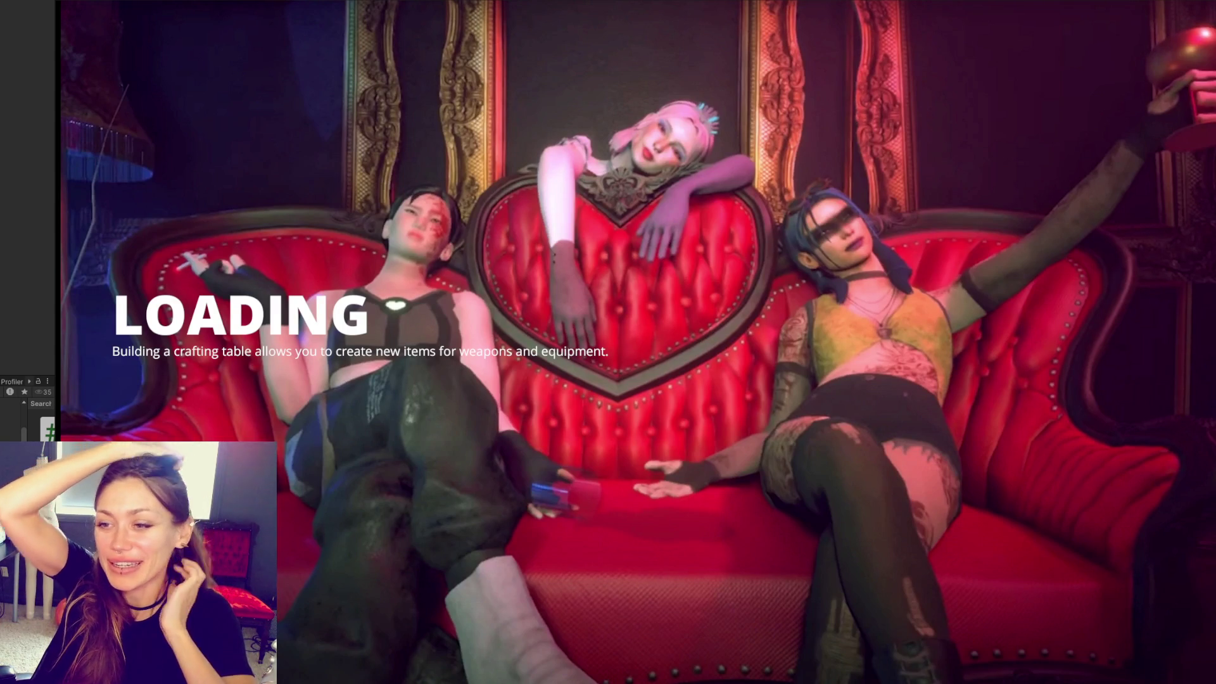
# Walk up to the sofa NPC to trigger her subtitled line, then walk away toward the fence.
pyautogui.press('w')
pyautogui.press('w')
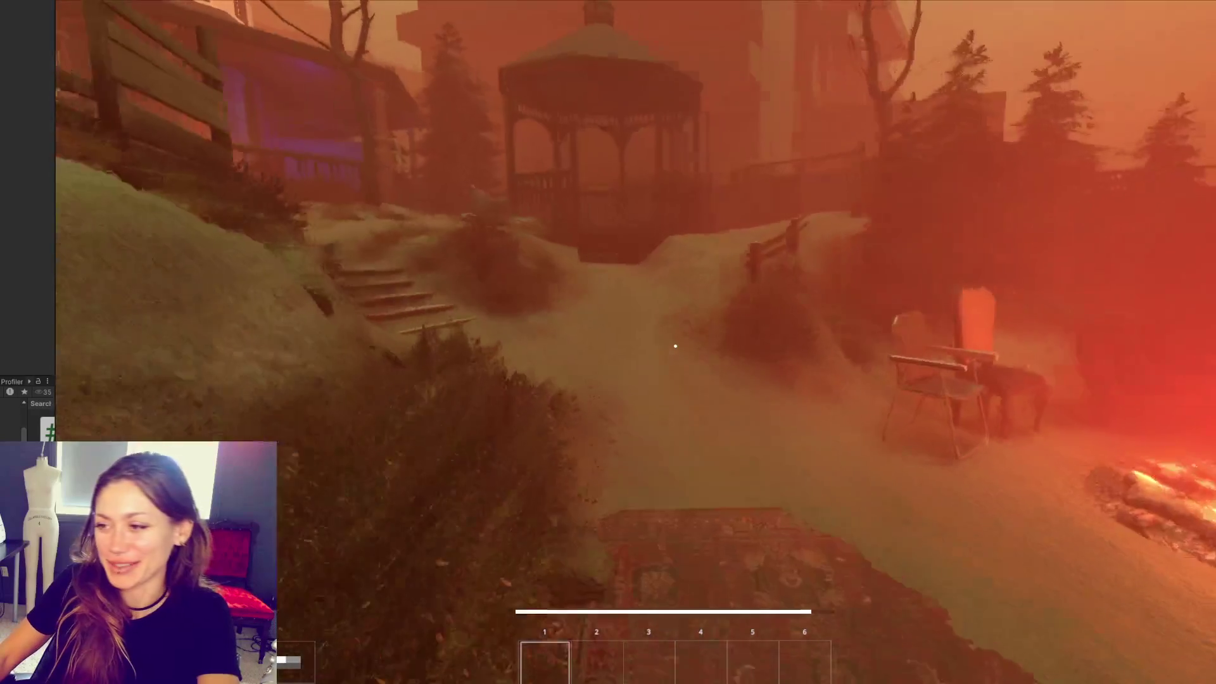
pyautogui.press('w')
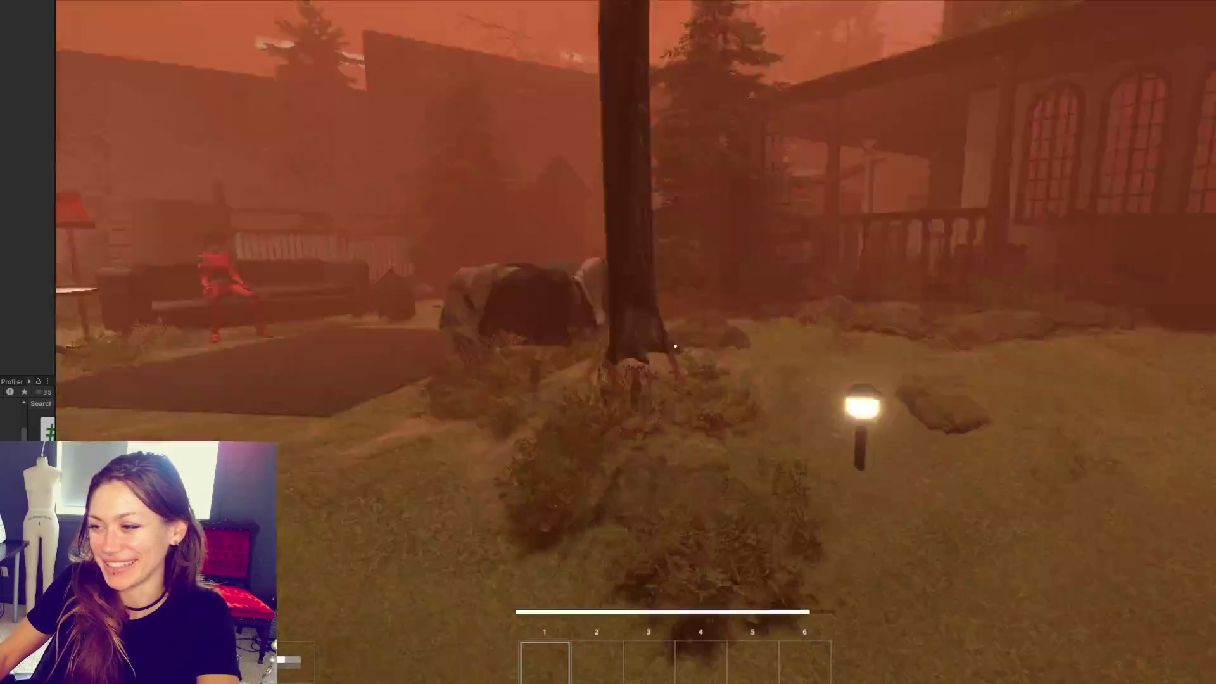
pyautogui.press('w')
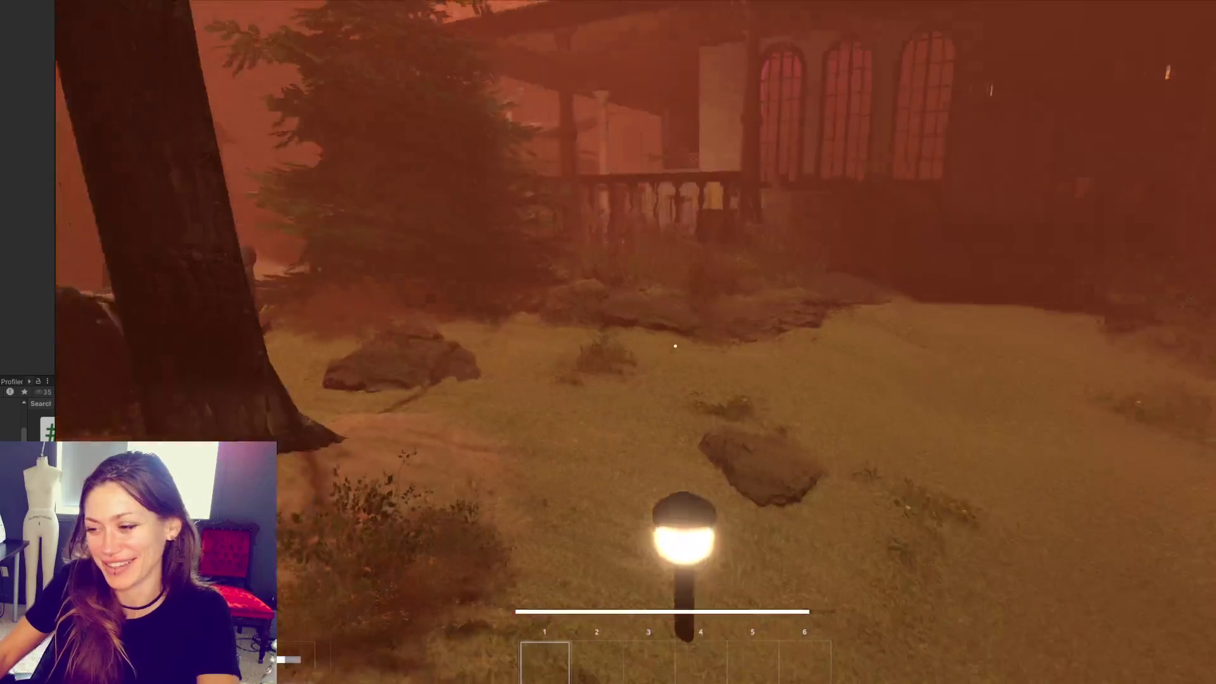
pyautogui.press('w')
pyautogui.press('s')
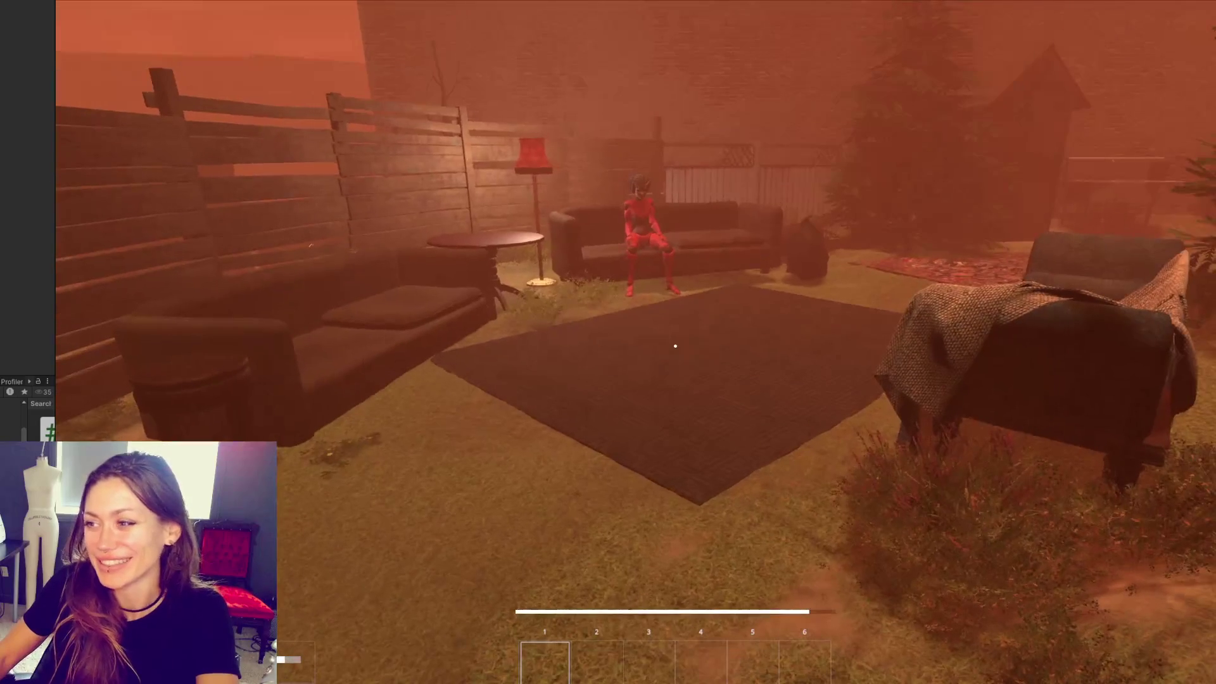
pyautogui.press('w')
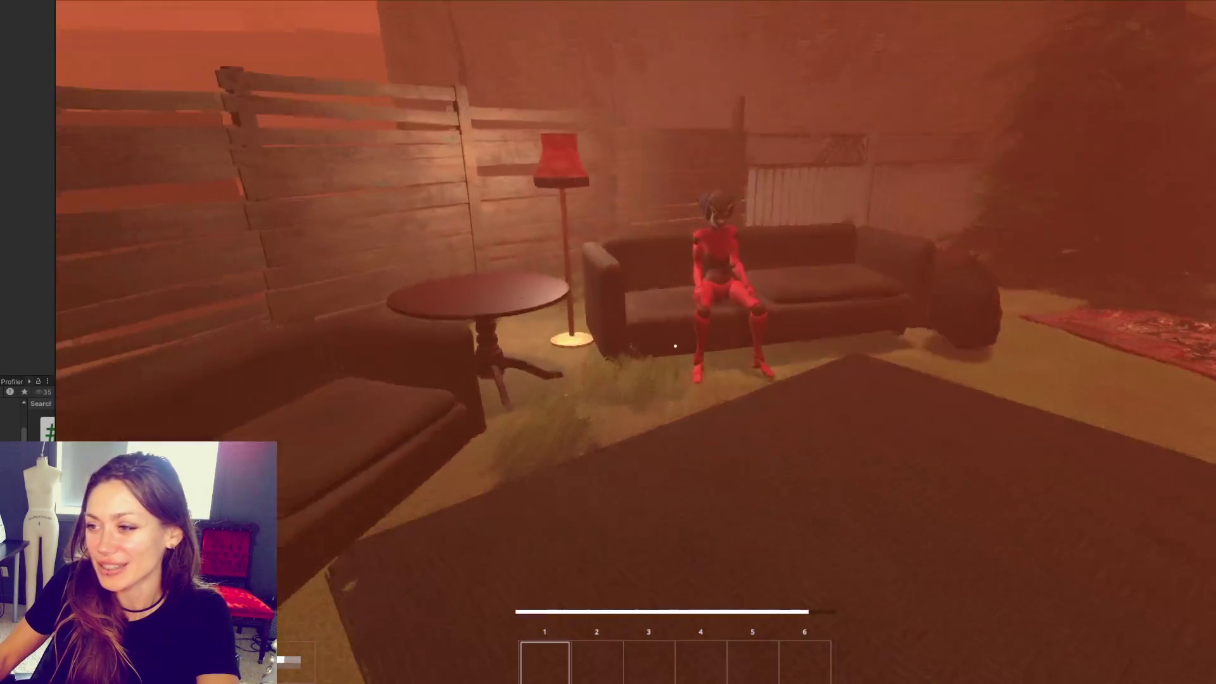
pyautogui.press('s')
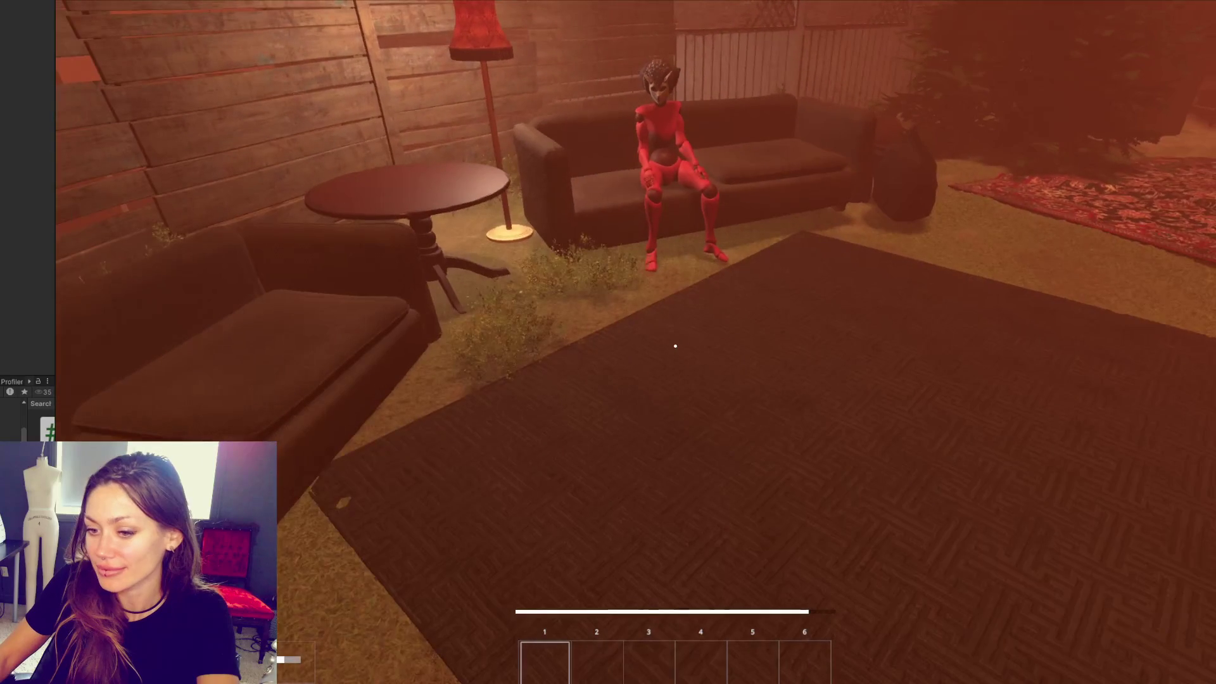
pyautogui.press('s')
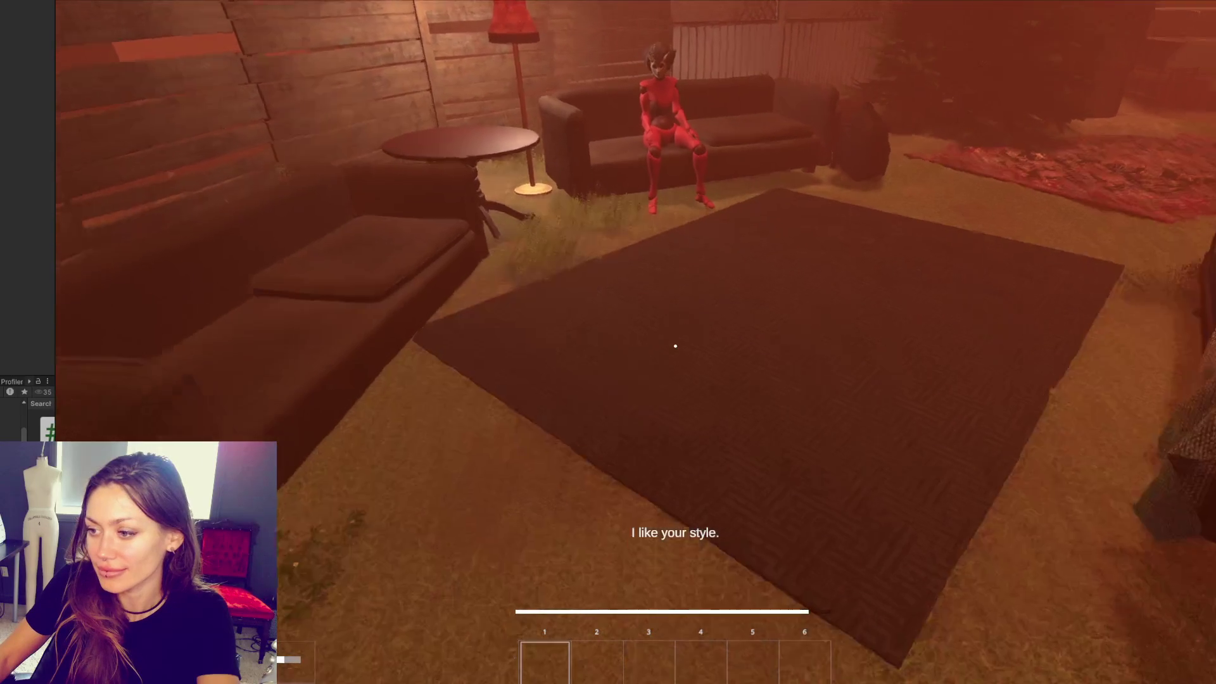
pyautogui.press('s')
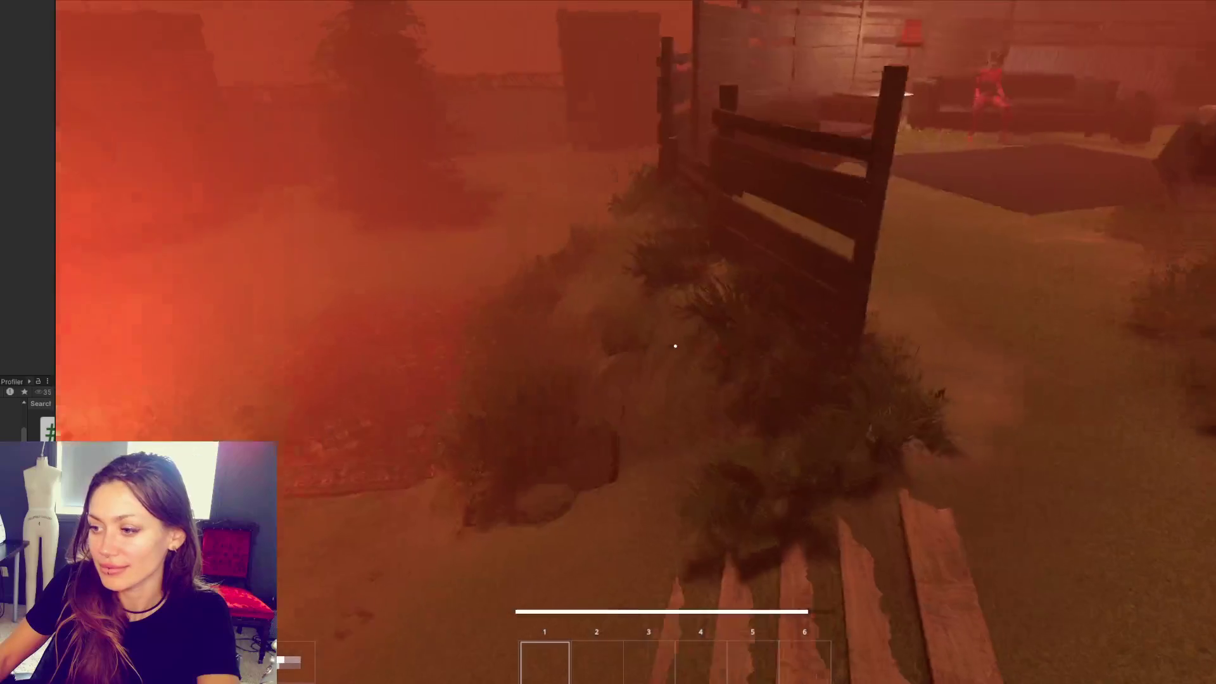
pyautogui.press('w')
pyautogui.press('w')
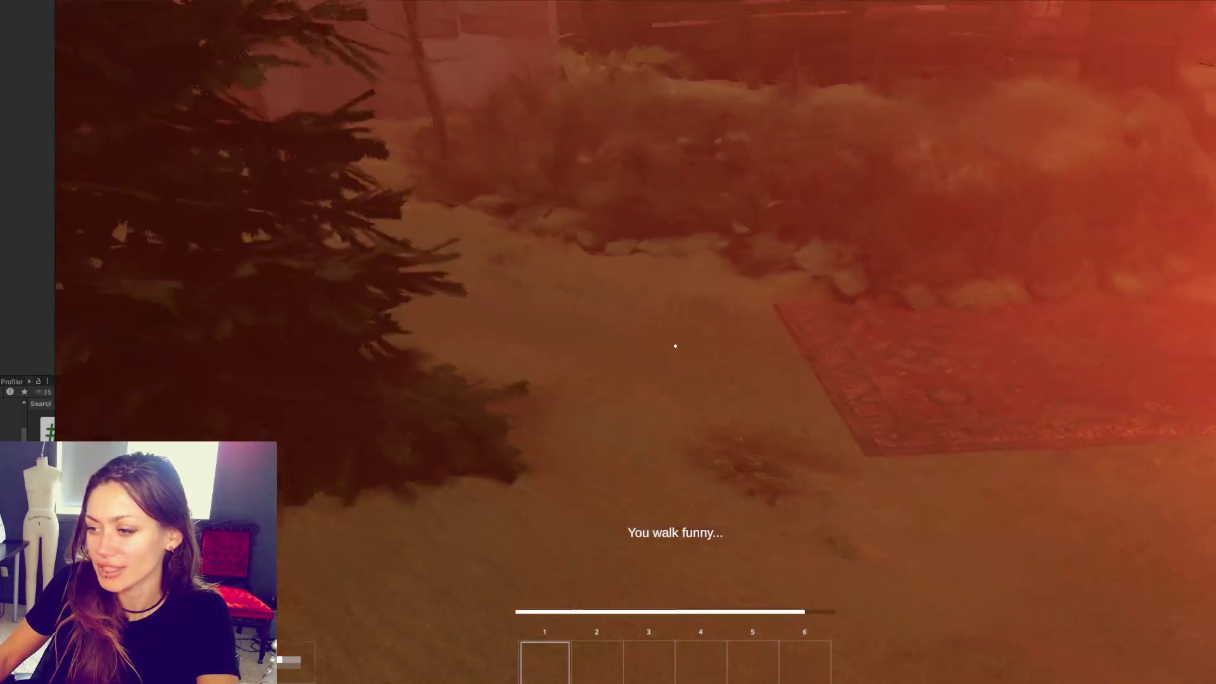
# Pause the game and jump in VS Code to where NPC.cs calls LeftTalkingZone.
pyautogui.press('Escape')
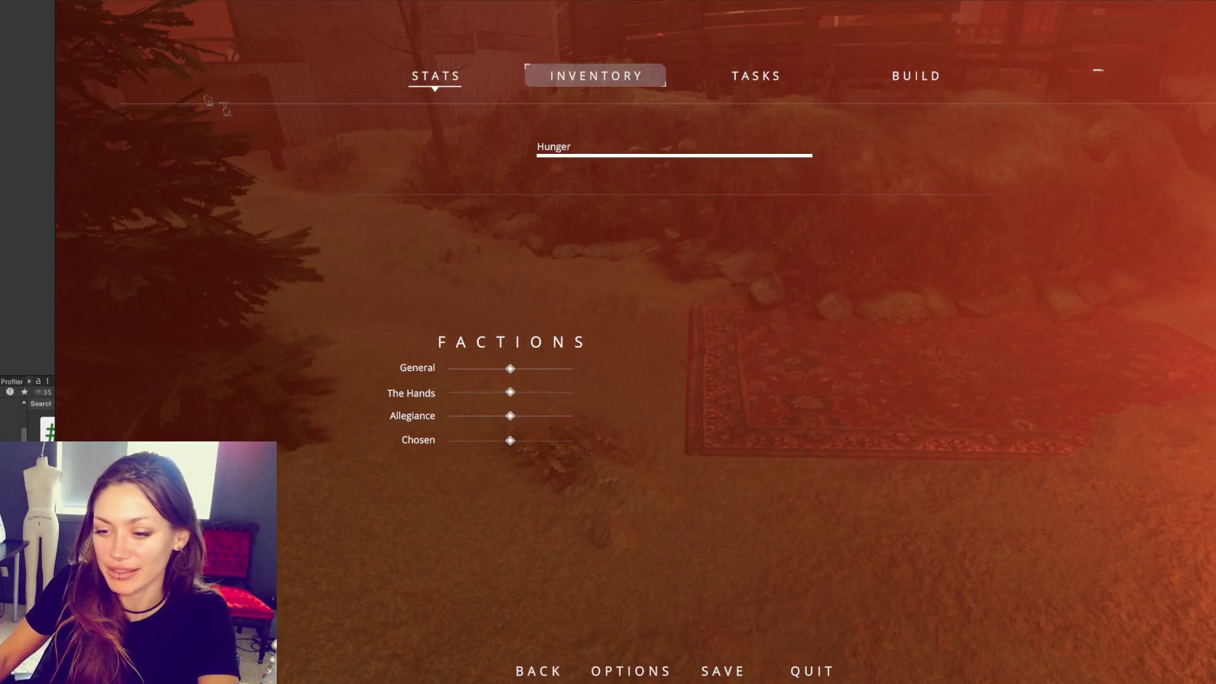
pyautogui.hotkey('alt', 'Tab')
pyautogui.click(499, 302)
pyautogui.hotkey('alt', 'Left')
pyautogui.hotkey('alt', 'Left')
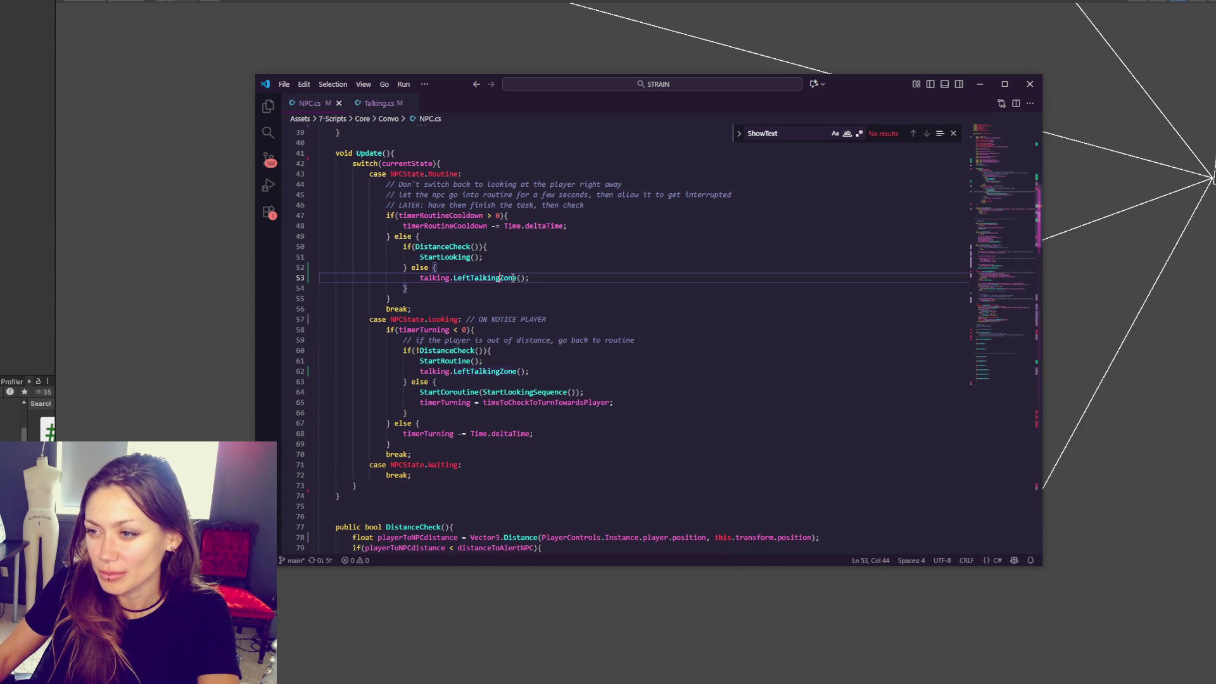
# Find the LeftTalkingZone call in NPC.cs and copy its out-of-range !DistanceCheck block.
pyautogui.hotkey('ctrl', 'f')
pyautogui.press('End')
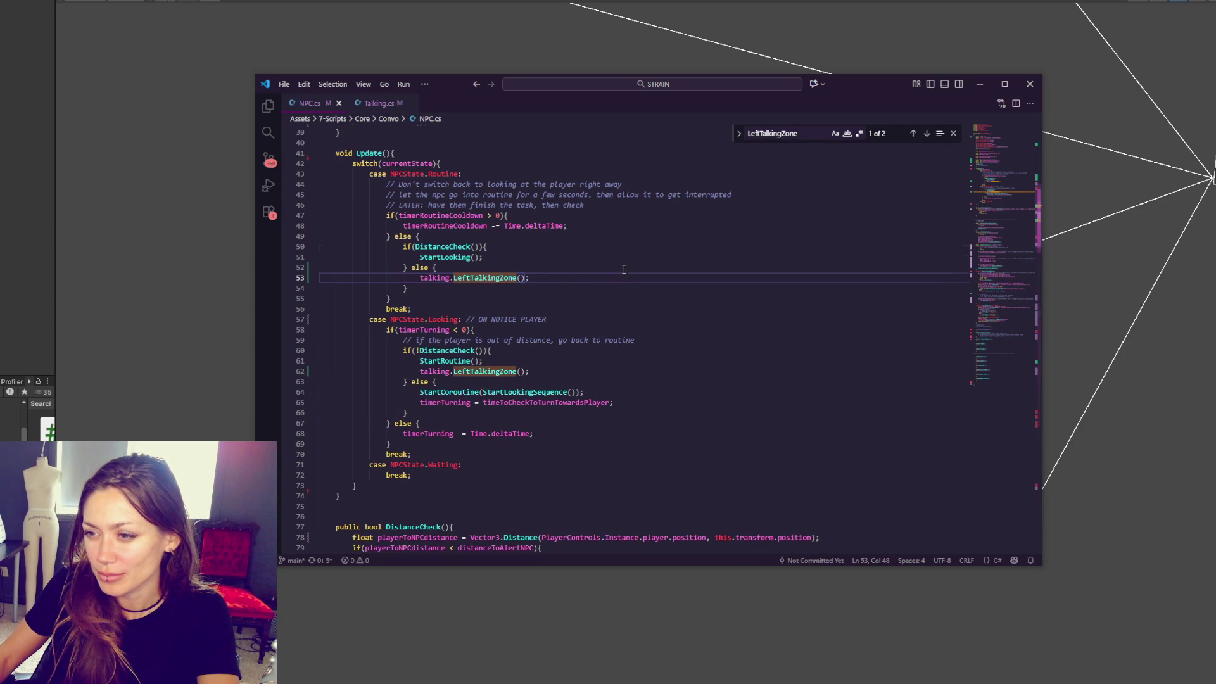
pyautogui.scroll(-2, 624, 269)
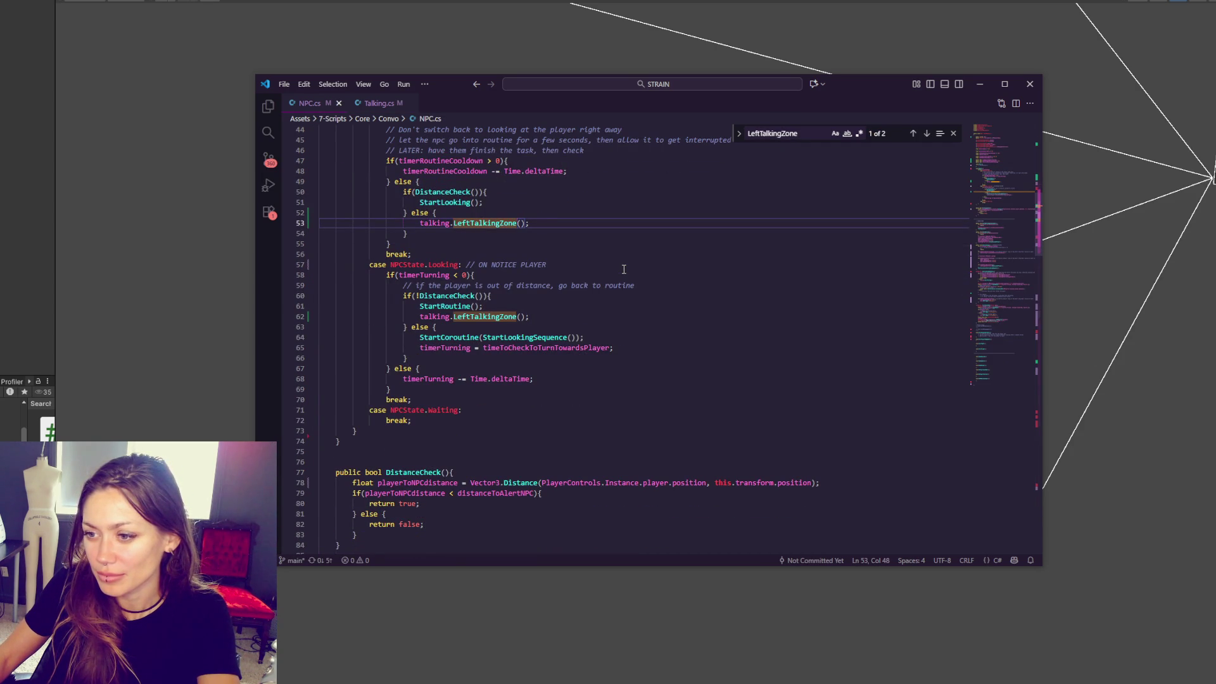
pyautogui.scroll(1, 623, 269)
pyautogui.scroll(3, 621, 264)
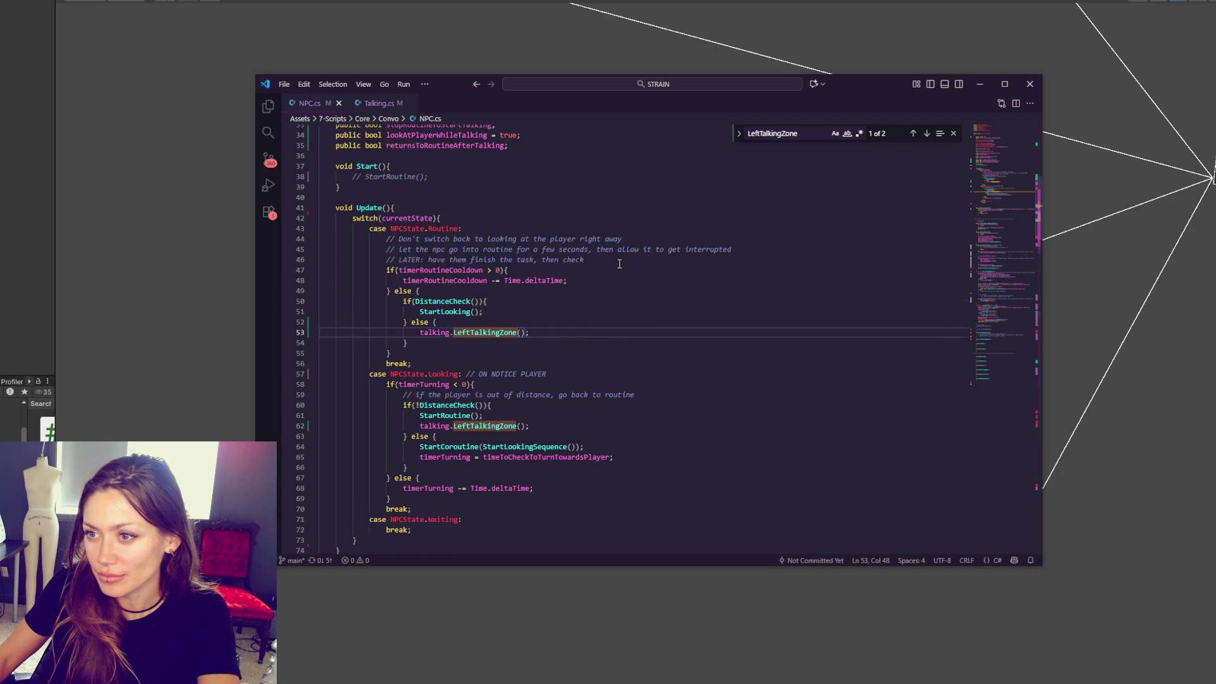
pyautogui.scroll(1, 620, 263)
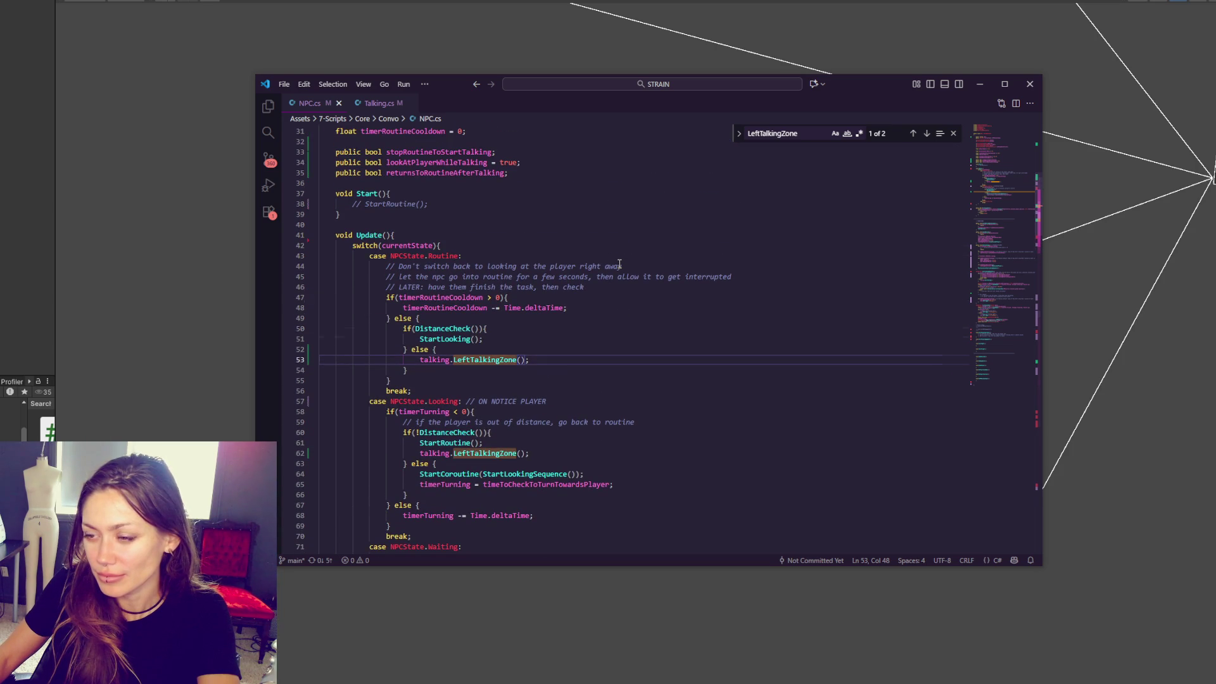
pyautogui.scroll(-3, 619, 264)
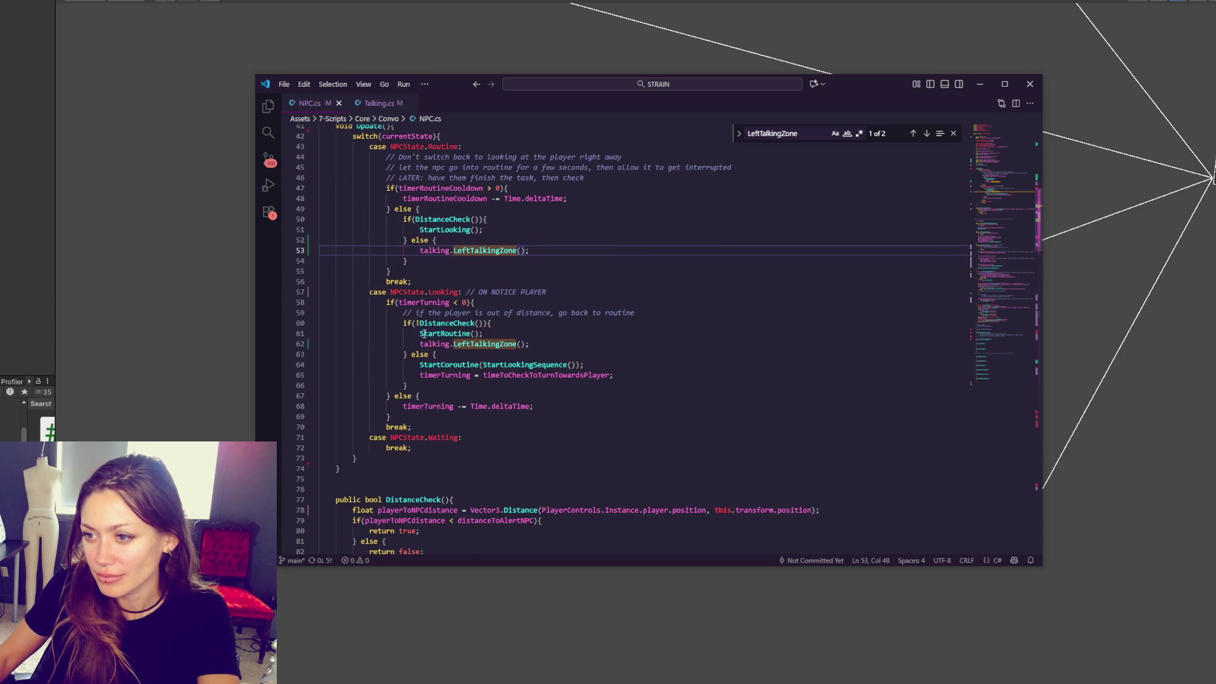
pyautogui.moveTo(403, 322)
pyautogui.mouseDown()
pyautogui.moveTo(418, 345)
pyautogui.moveTo(558, 343)
pyautogui.mouseUp()
pyautogui.hotkey('ctrl', 'c')
# Paste the out-of-range check under case NPCState.Waiting and indent it.
pyautogui.click(473, 436)
pyautogui.hotkey('ctrl', 'v')
pyautogui.hotkey('ctrl', 'z')
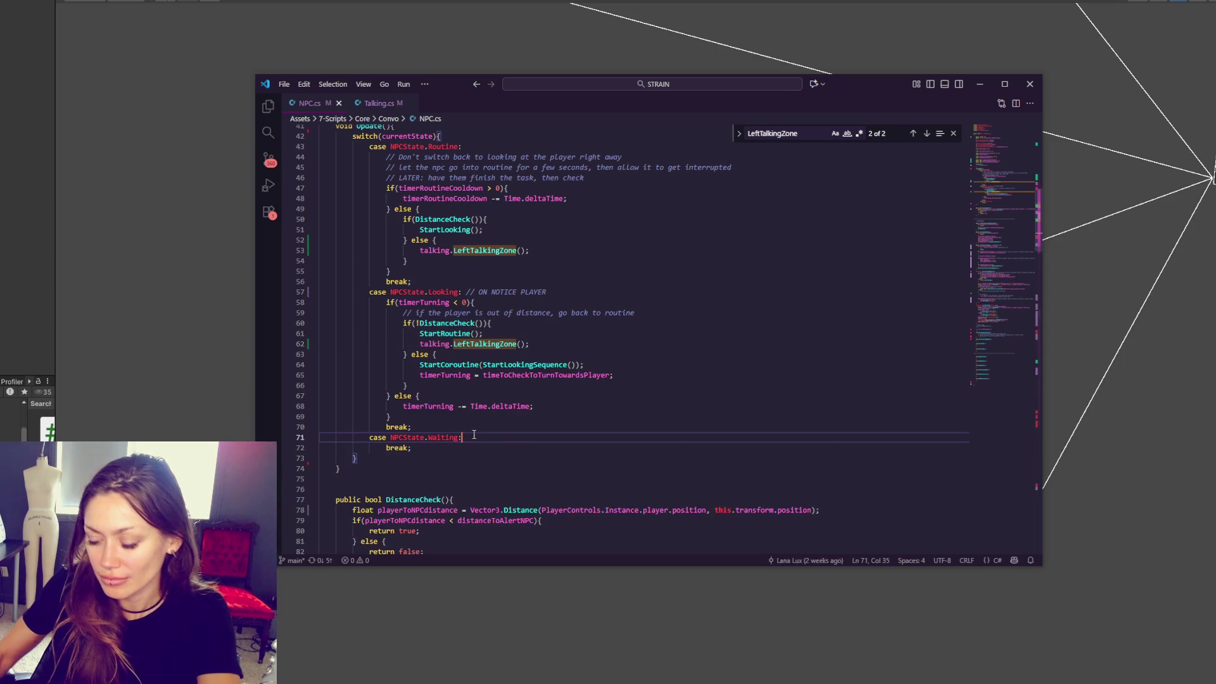
pyautogui.press('Return')
pyautogui.hotkey('ctrl', 'v')
pyautogui.click(369, 448)
pyautogui.press('Tab')
# Remove StartRoutine() from the Waiting check, close its brace, fix indentation, and save NPC.cs.
pyautogui.click(533, 448)
pyautogui.hotkey('shift', 'Down')
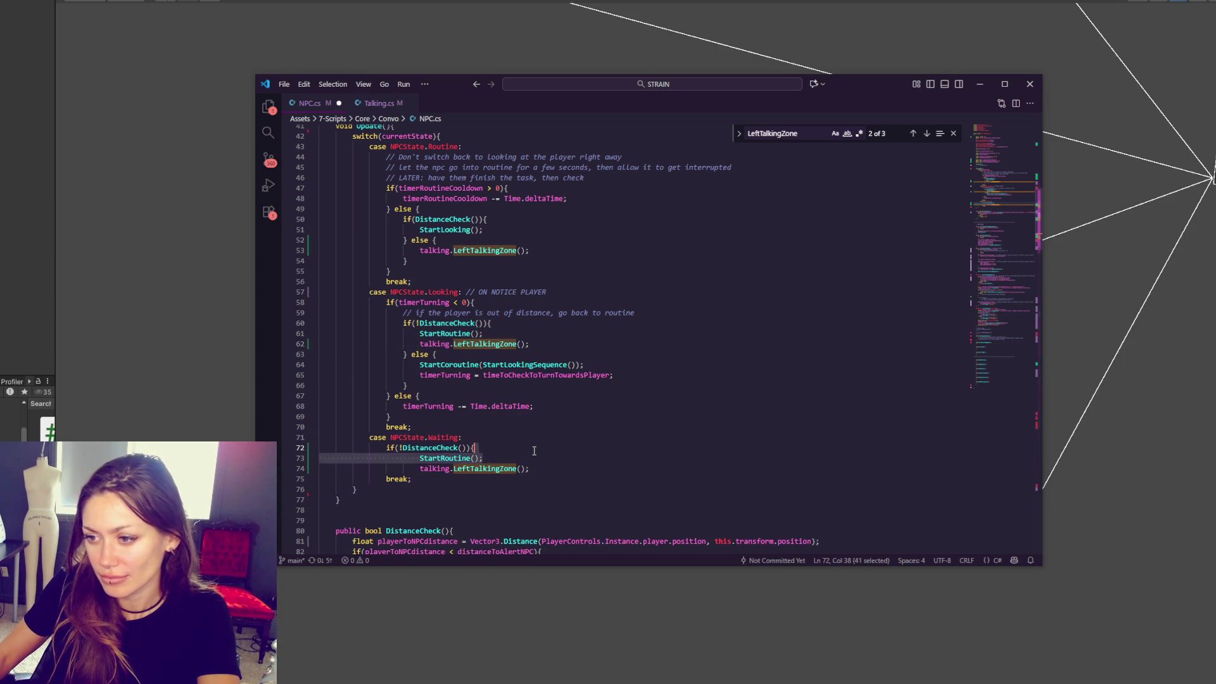
pyautogui.press('BackSpace')
pyautogui.press('Down')
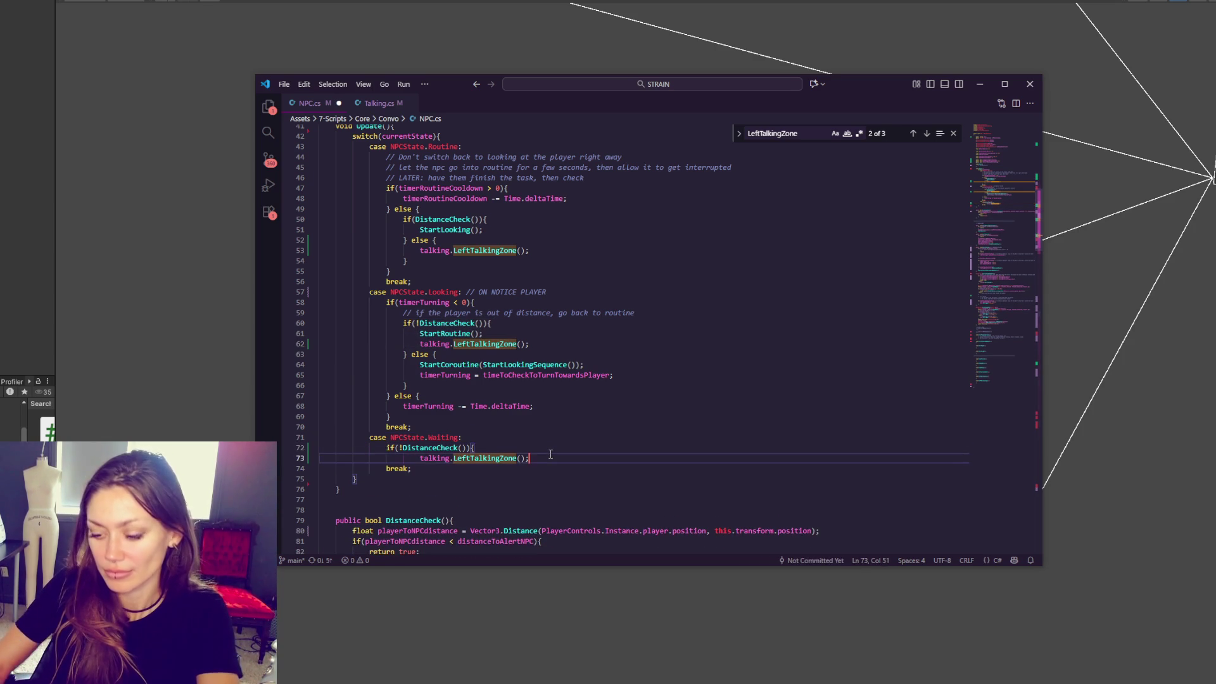
pyautogui.press('End')
pyautogui.press('Return')
pyautogui.write('}')
pyautogui.click(428, 453)
pyautogui.hotkey('shift', 'Tab')
pyautogui.hotkey('ctrl', 's')
# Add Debug.Log("Left talking zone"); inside Talking.LeftTalkingZone and save Talking.cs.
pyautogui.click(436, 448)
pyautogui.click(485, 240)
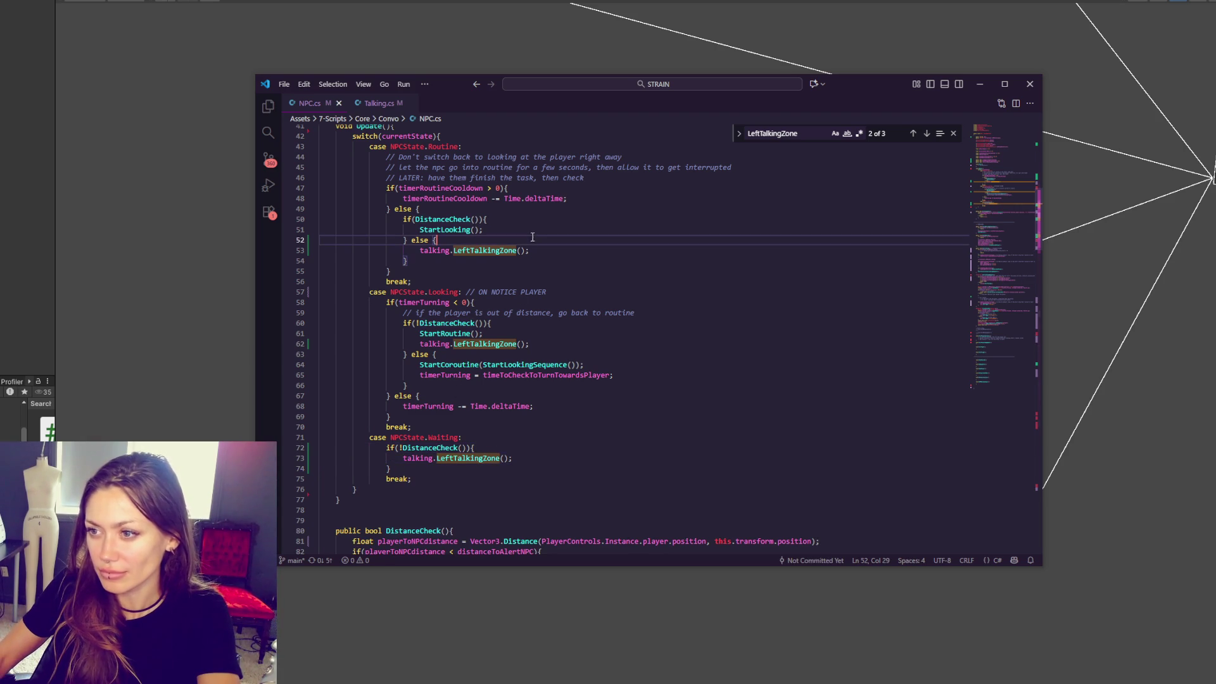
pyautogui.doubleClick(484, 250)
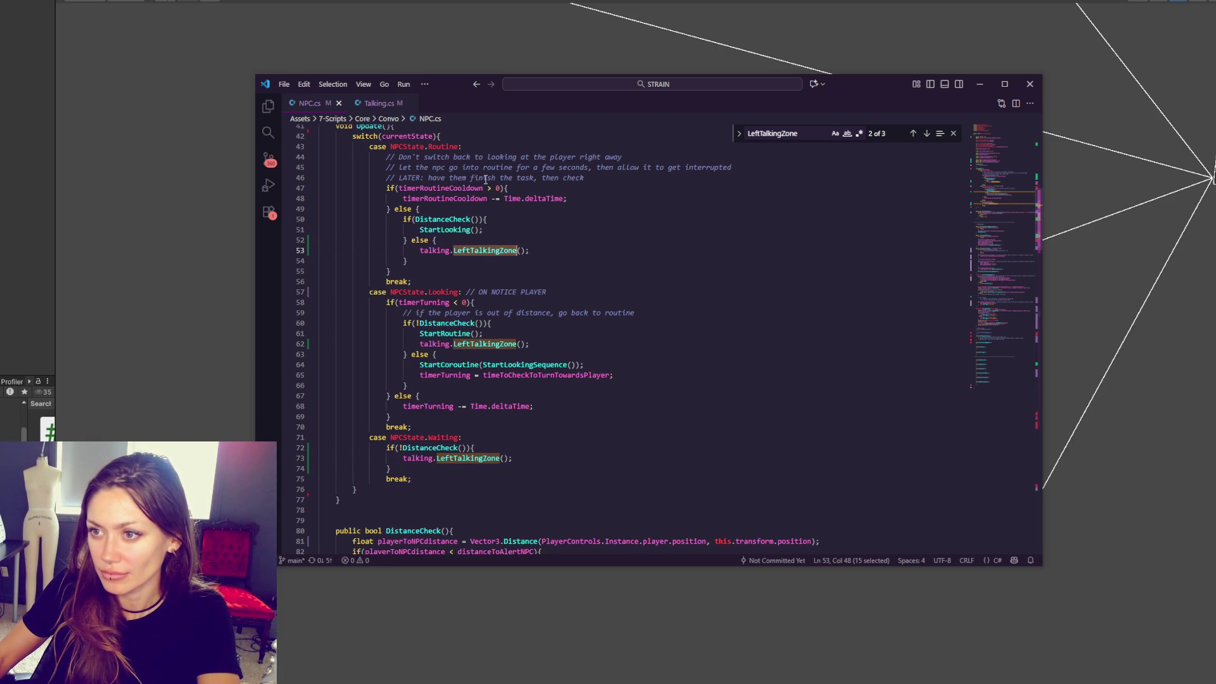
pyautogui.click(379, 102)
pyautogui.click(469, 320)
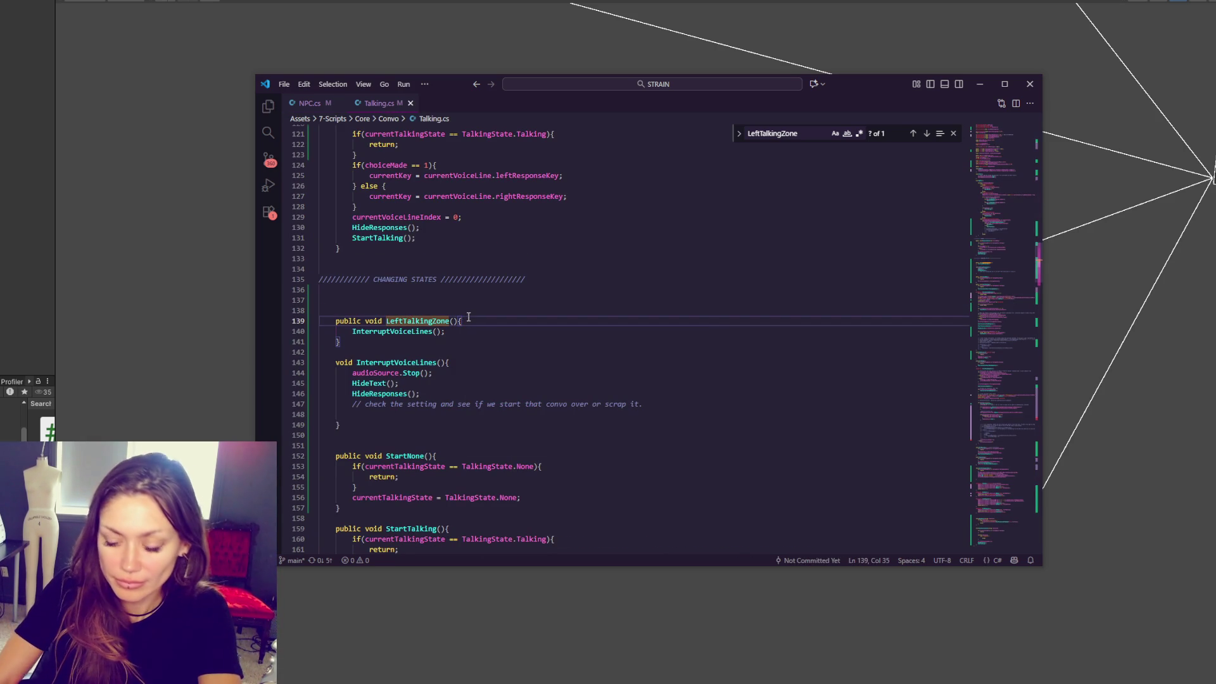
pyautogui.press('Return')
pyautogui.write('Debug.Log("Left talking zone");')
pyautogui.hotkey('ctrl', 's')
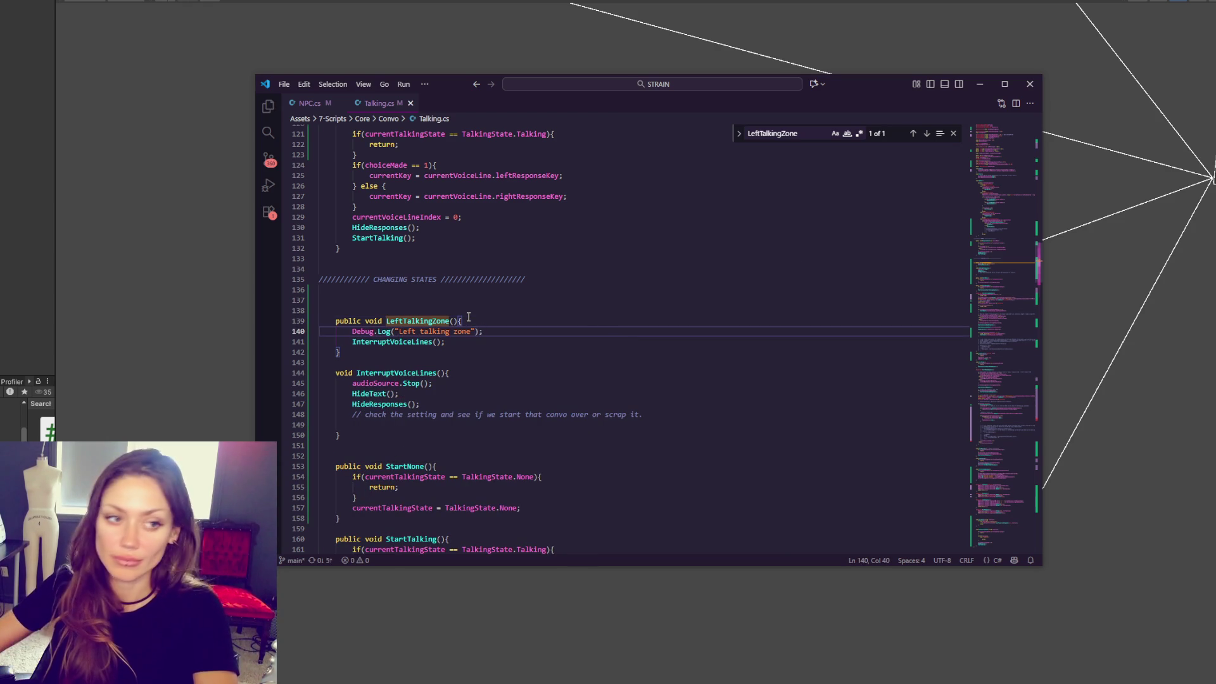
pyautogui.click(202, 113)
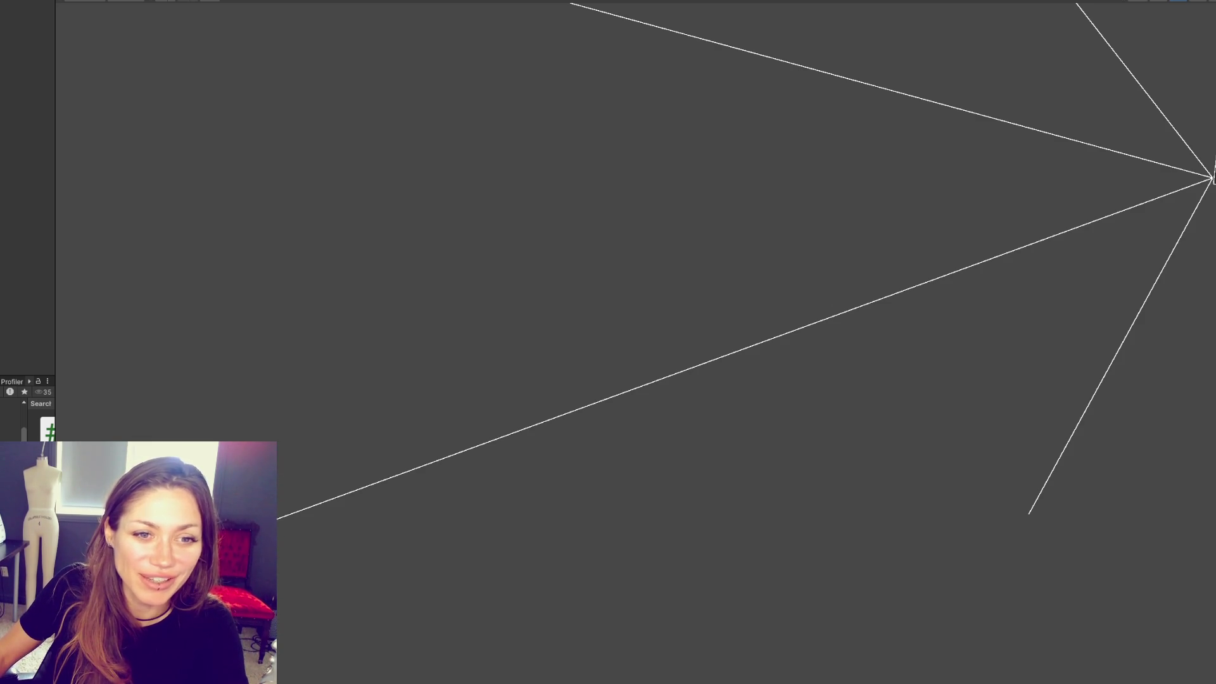
# Widen the Hierarchy and Project panels and clear the Project search to reveal 7-Scripts.
pyautogui.moveTo(55, 122); pyautogui.dragTo(153, 120)
pyautogui.moveTo(27, 434)
pyautogui.mouseDown()
pyautogui.moveTo(51, 435)
pyautogui.moveTo(36, 435)
pyautogui.mouseUp()
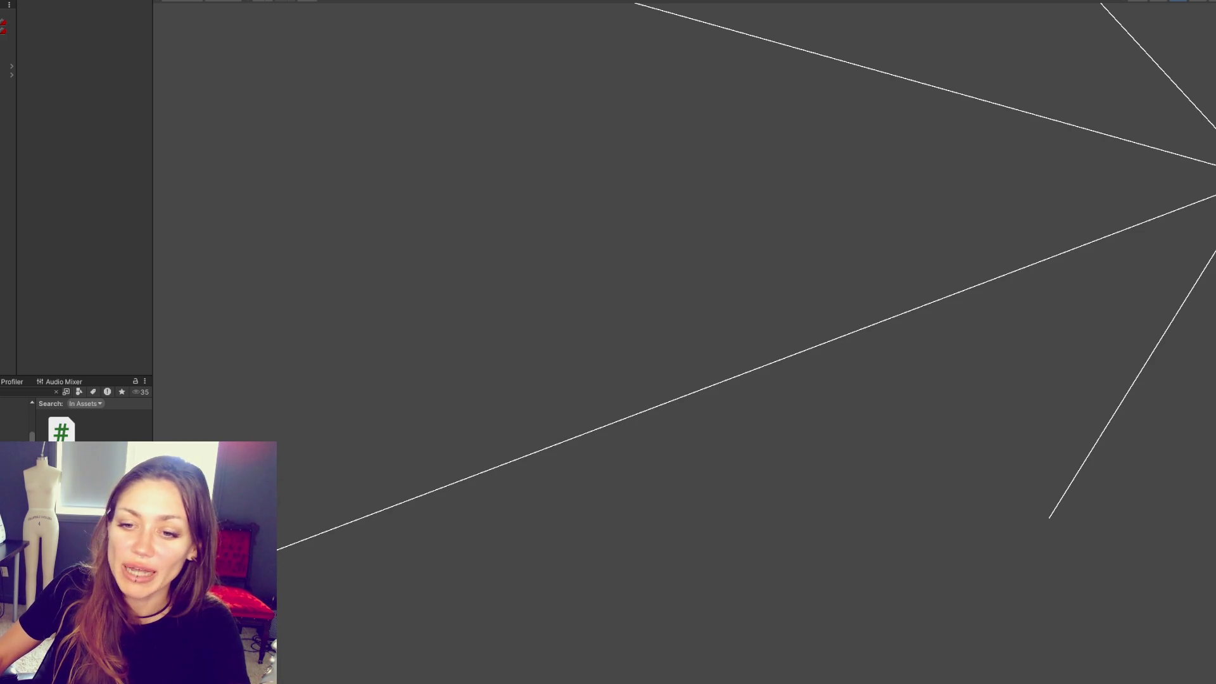
pyautogui.press('Escape')
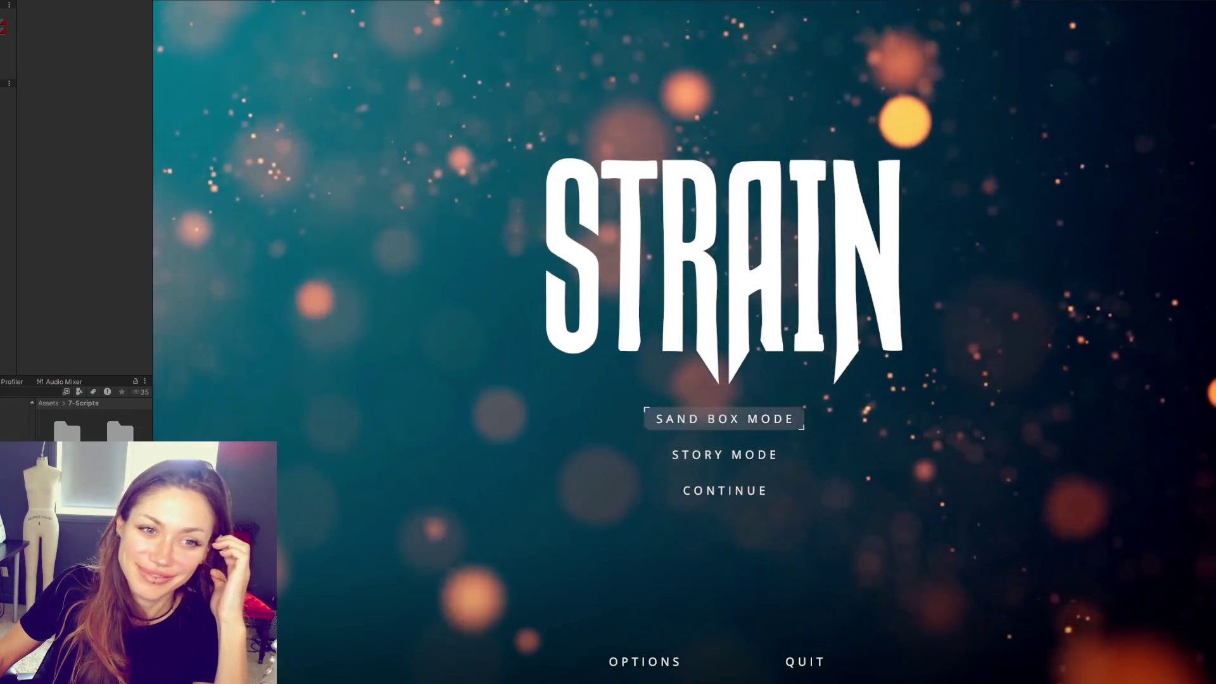
# Continue the saved game, walk to the sofa NPC to hear "Hey handsome!", then step away.
pyautogui.click(719, 491)
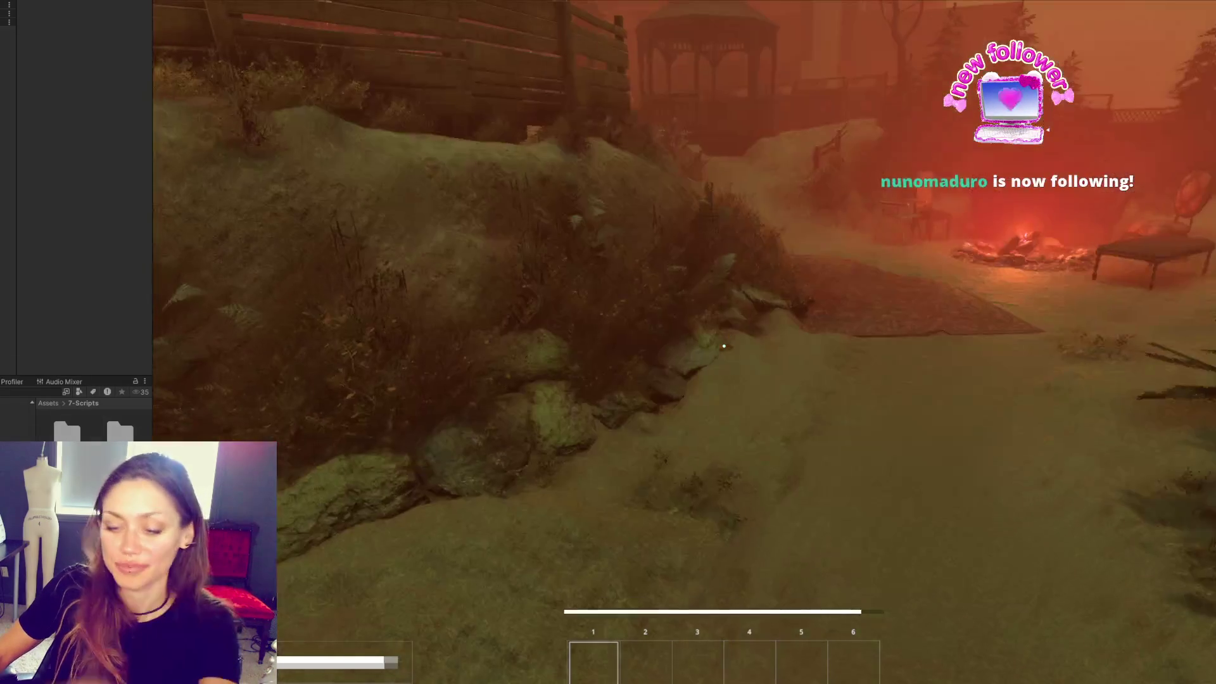
pyautogui.press('w')
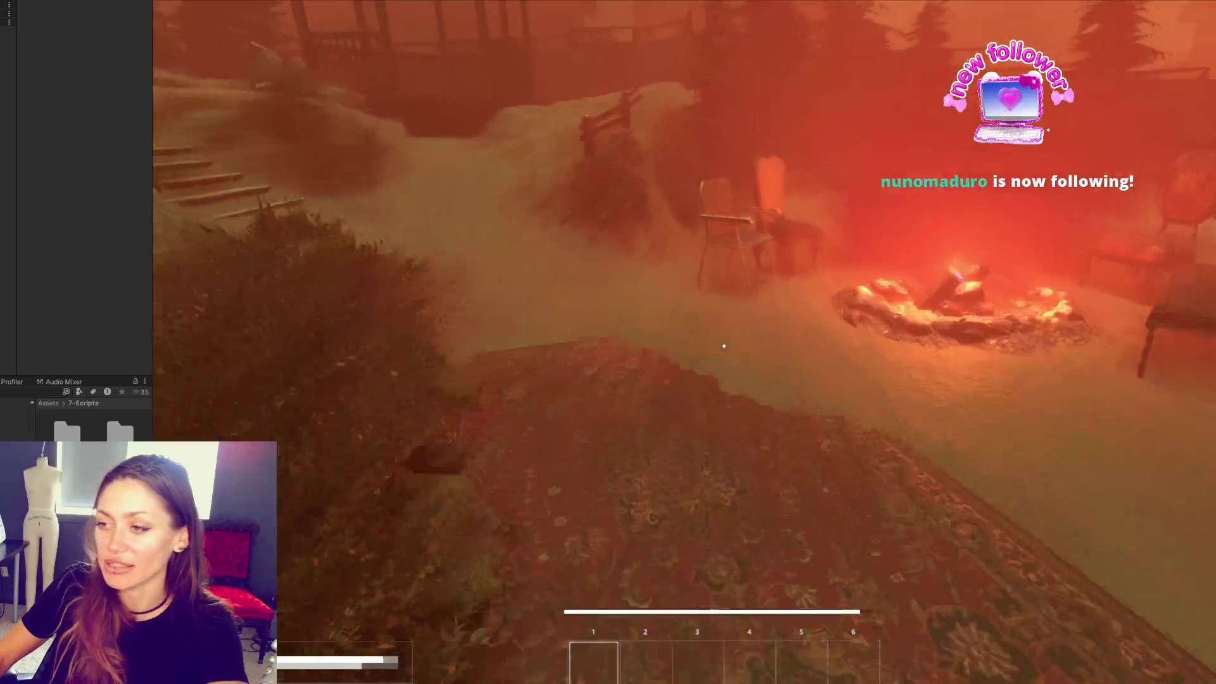
pyautogui.press('w')
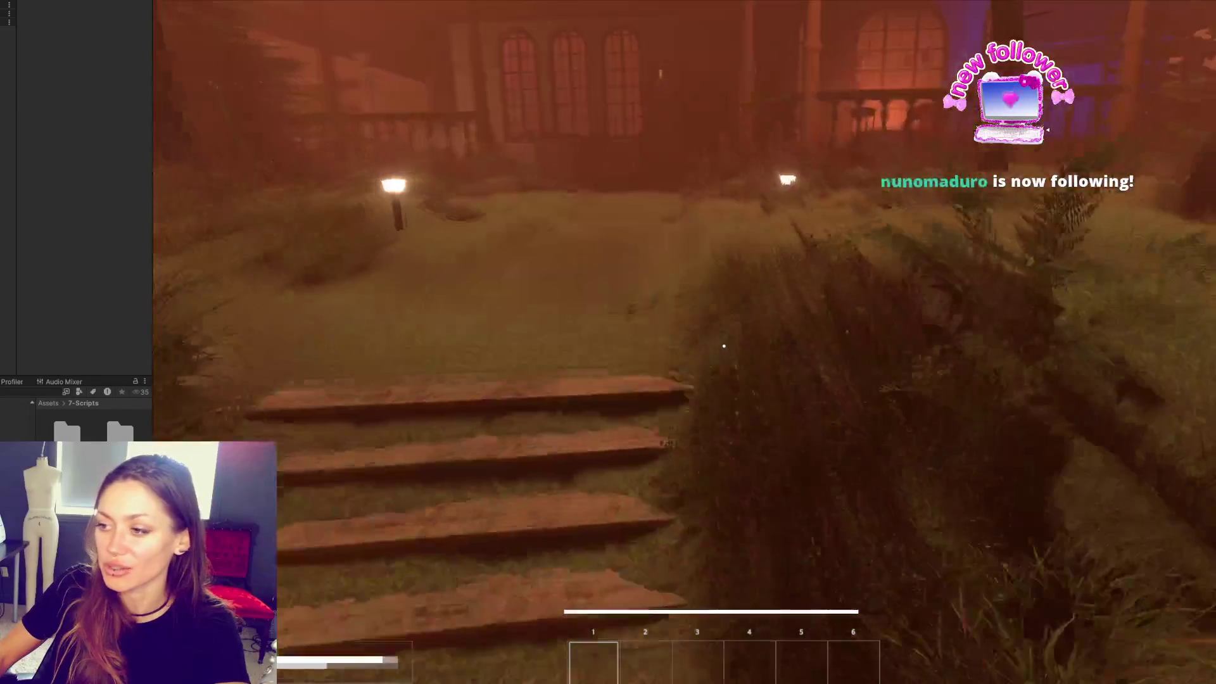
pyautogui.press('w')
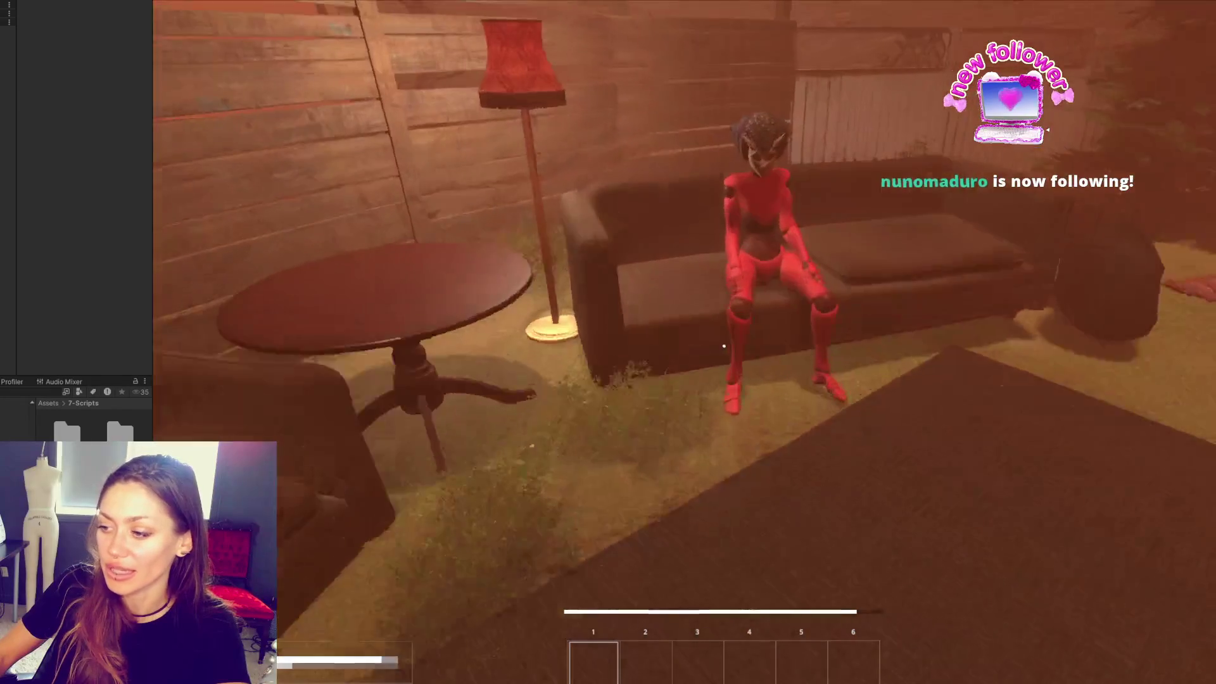
pyautogui.press('s')
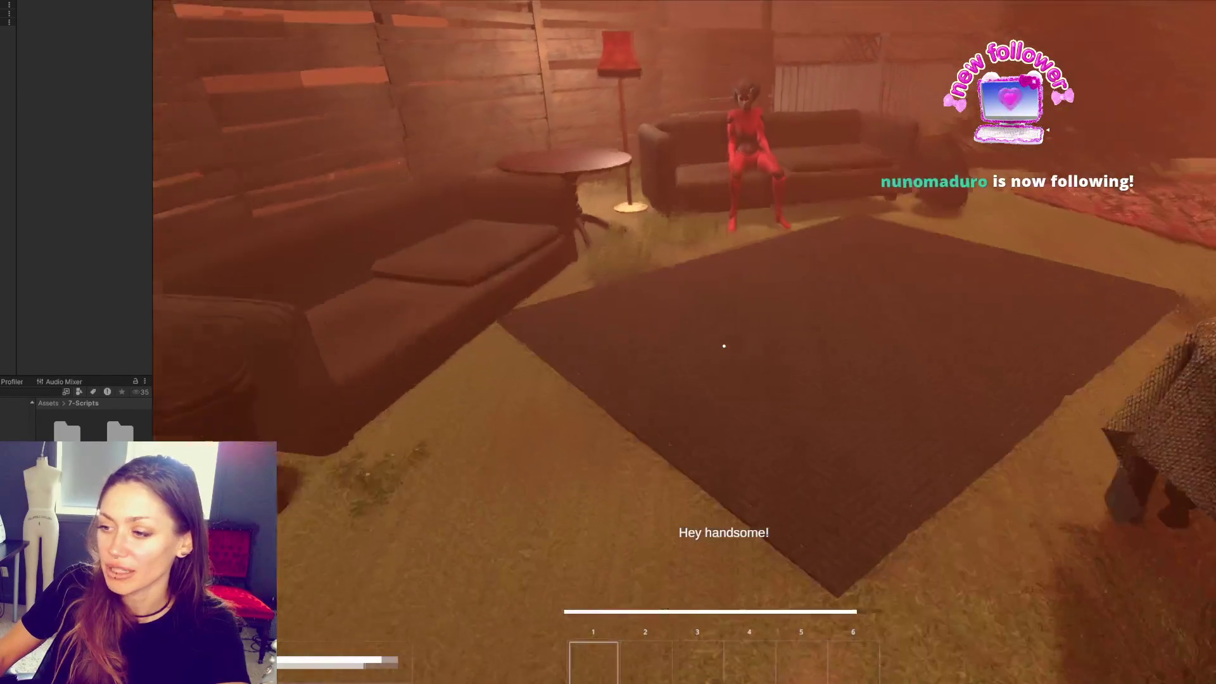
pyautogui.press('w')
pyautogui.press('s')
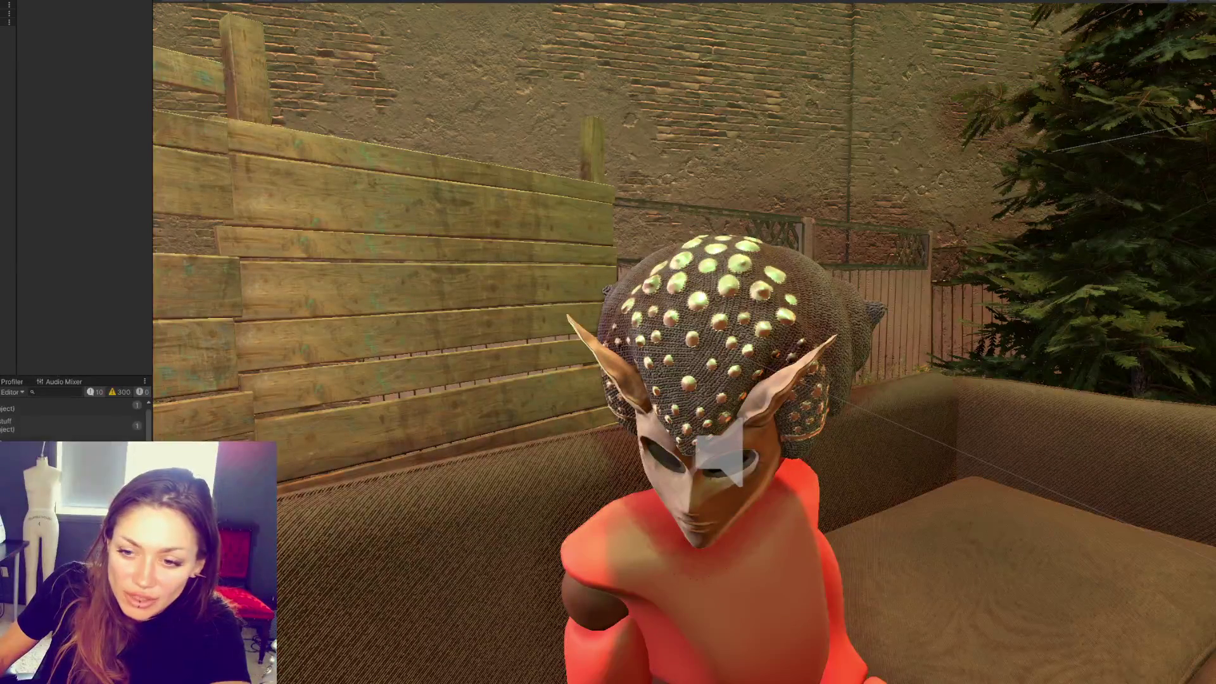
pyautogui.hotkey('alt', 'Tab')
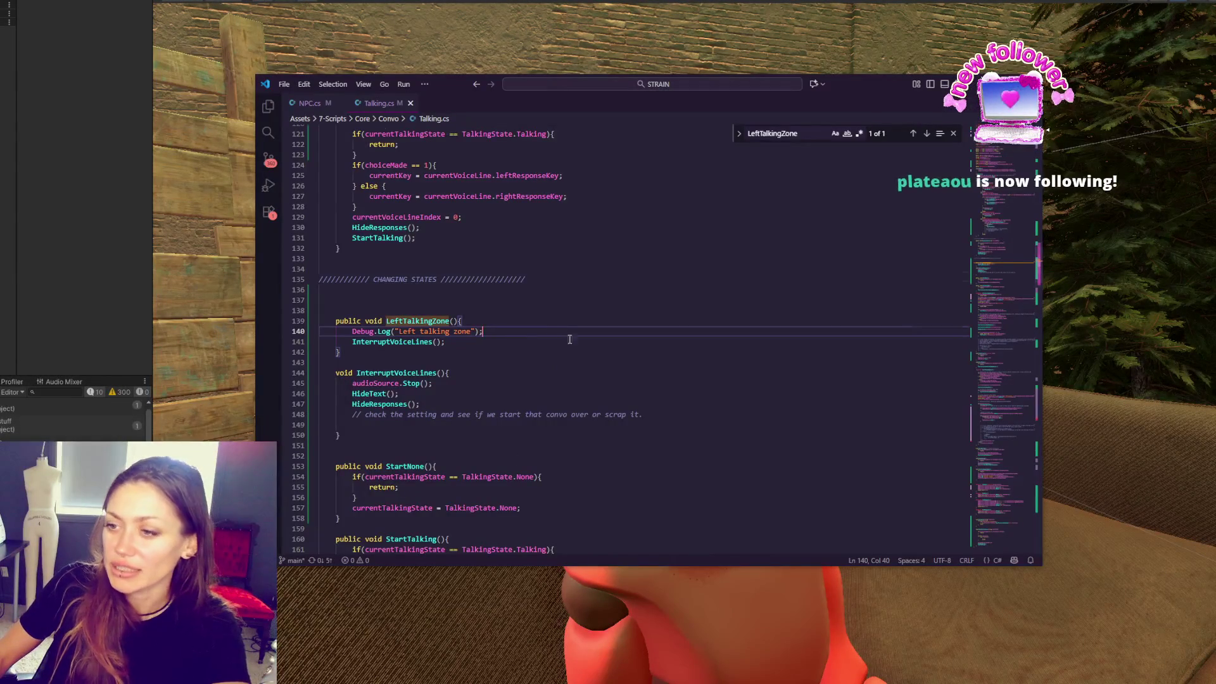
# Review the HideText call and TalkingState uses around InterruptVoiceLines in Talking.cs.
pyautogui.scroll(-5, 556, 343)
pyautogui.moveTo(432, 219); pyautogui.dragTo(423, 219)
pyautogui.doubleClick(369, 229)
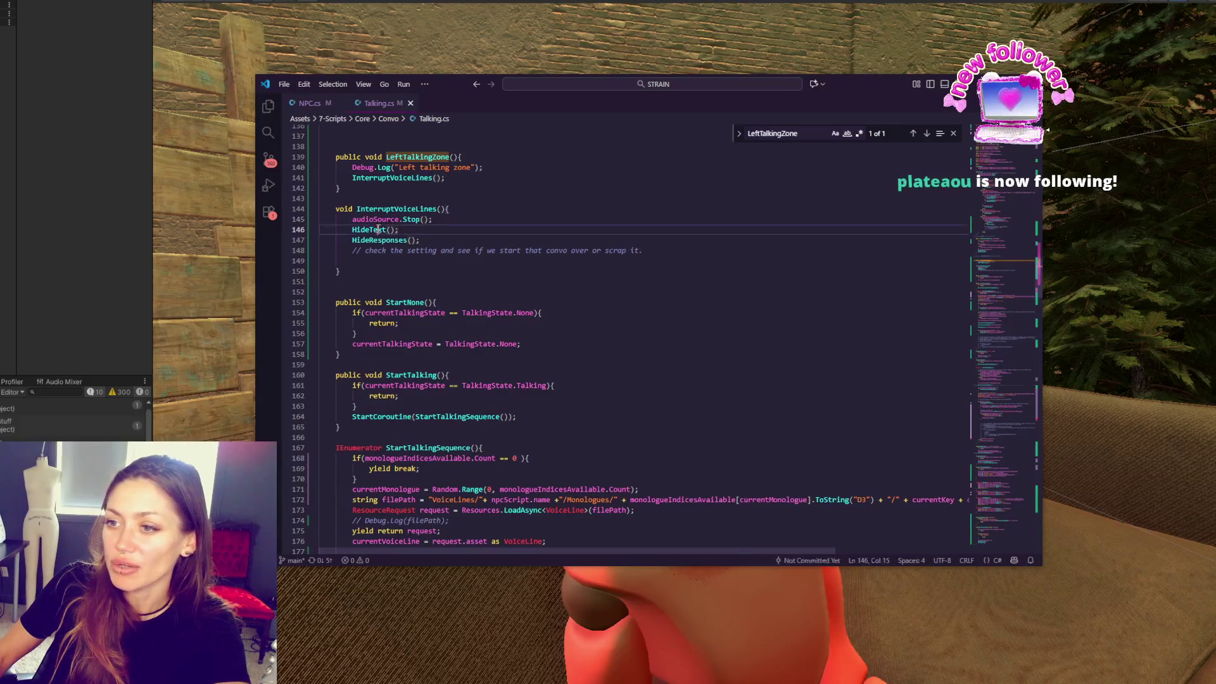
pyautogui.scroll(20, 818, 351)
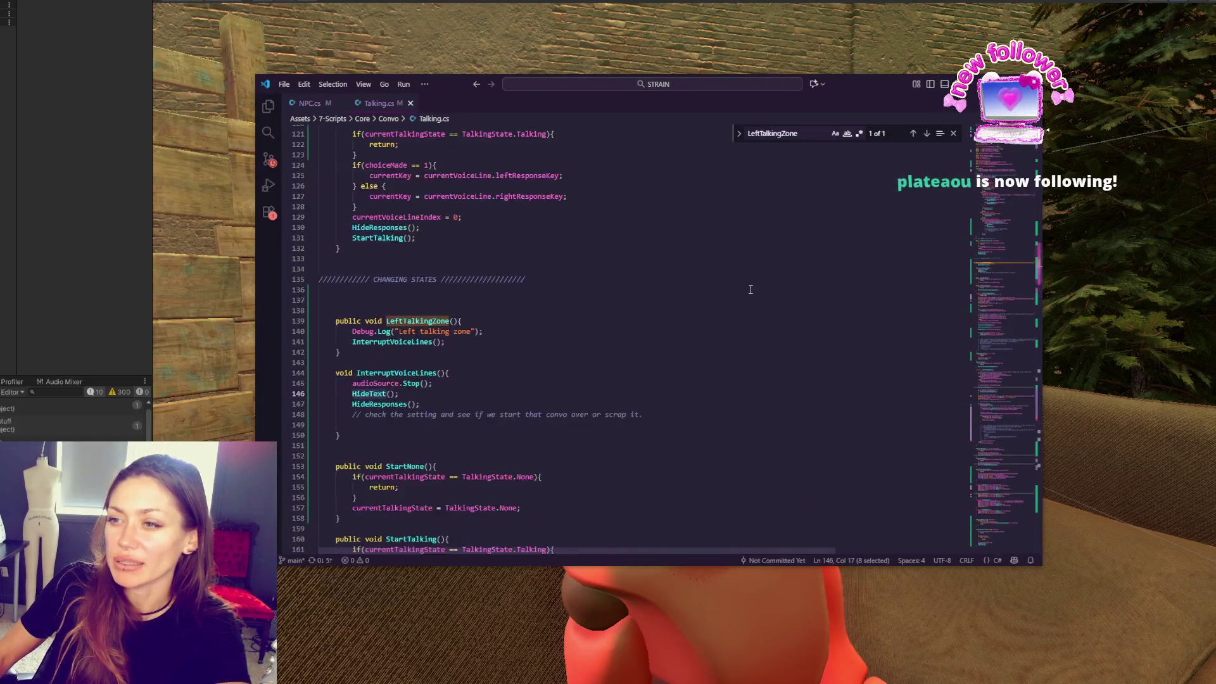
pyautogui.scroll(7, 783, 244)
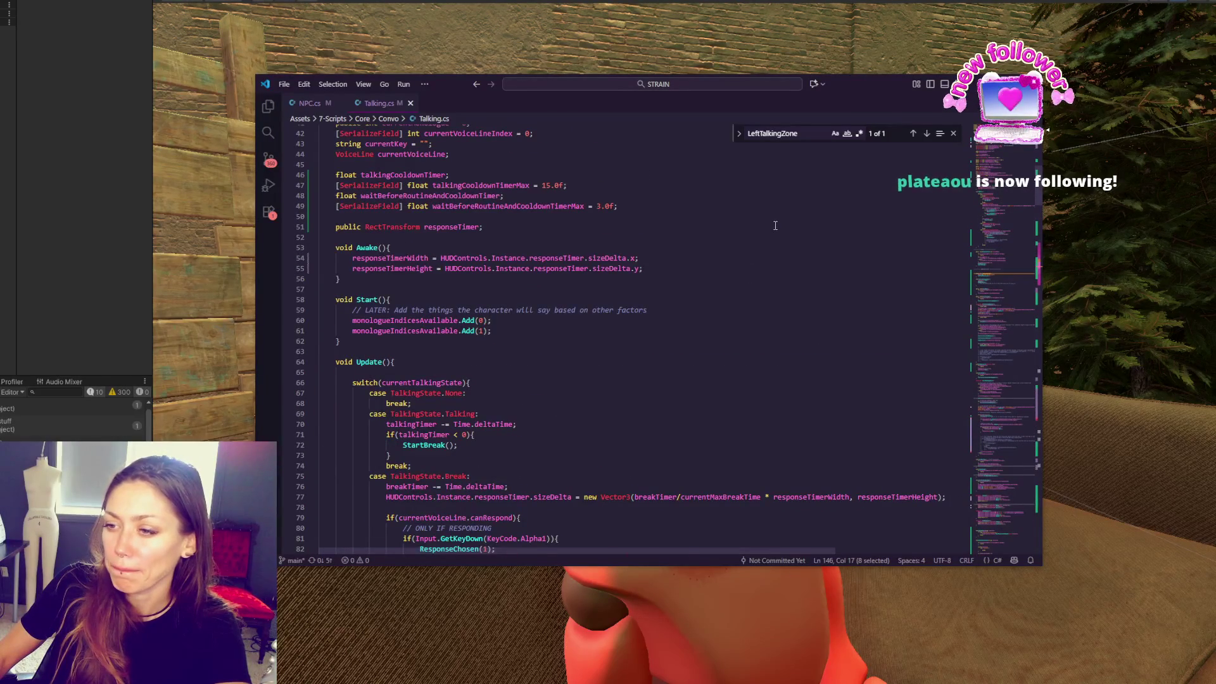
pyautogui.scroll(-5, 772, 231)
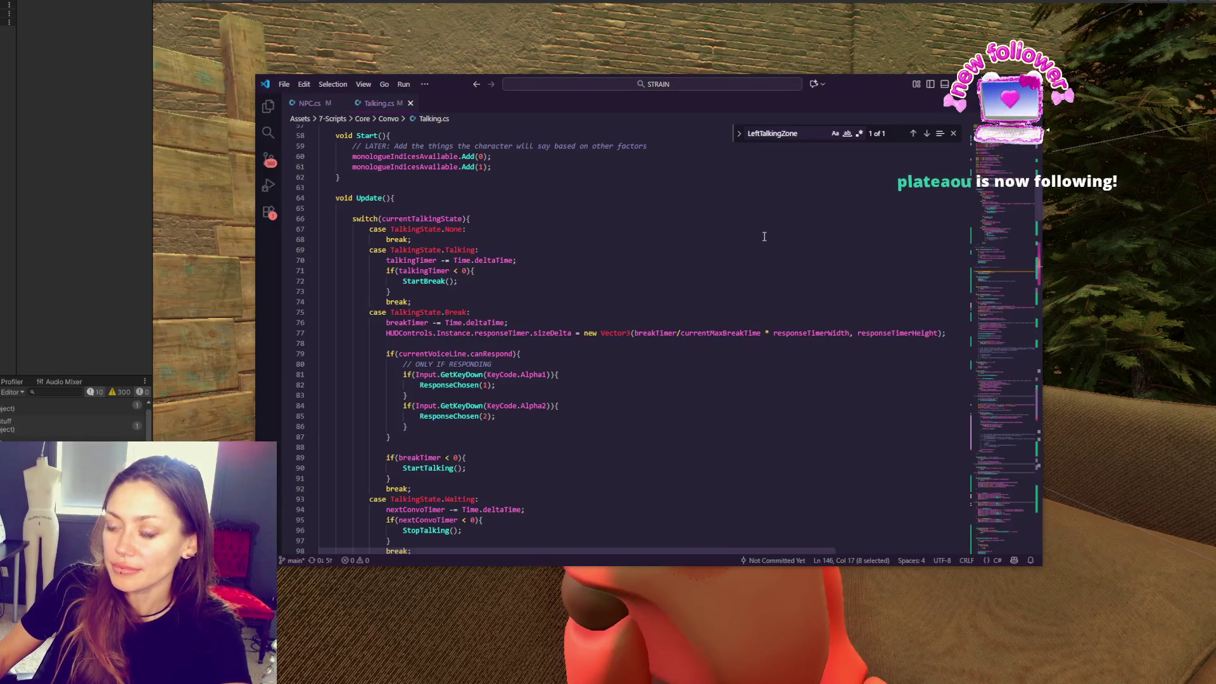
pyautogui.doubleClick(437, 229)
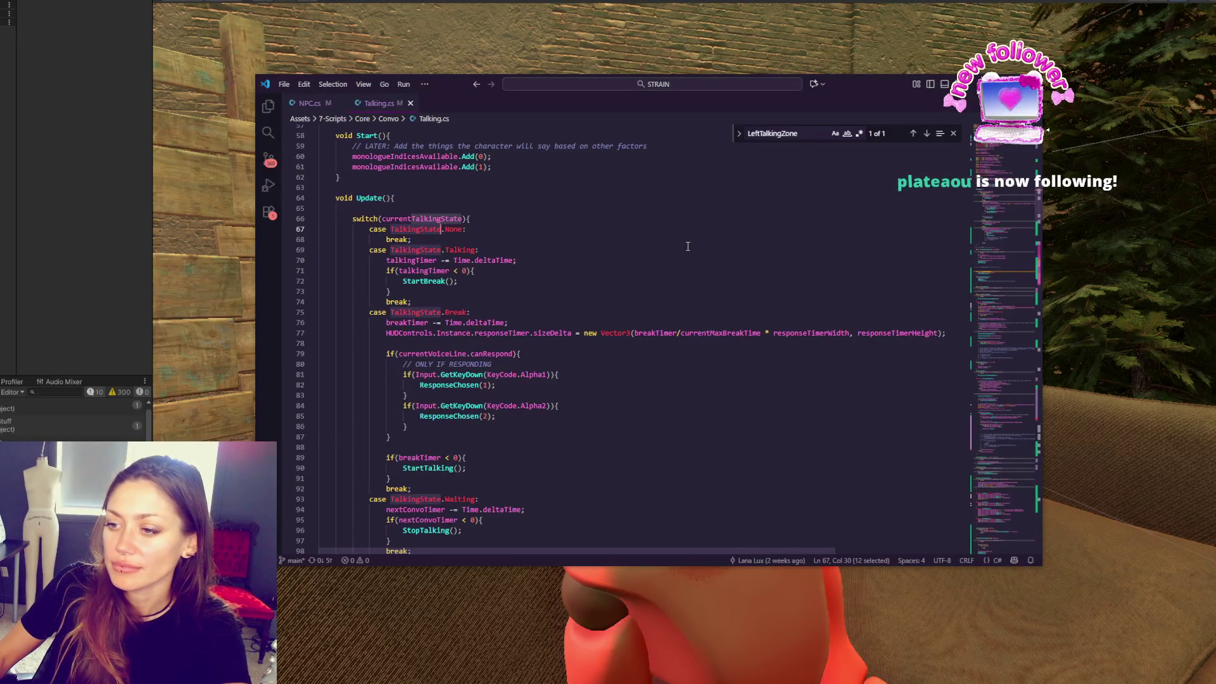
# Delete the Stop, HideText and HideResponses lines from InterruptVoiceLines.
pyautogui.scroll(-20, 687, 246)
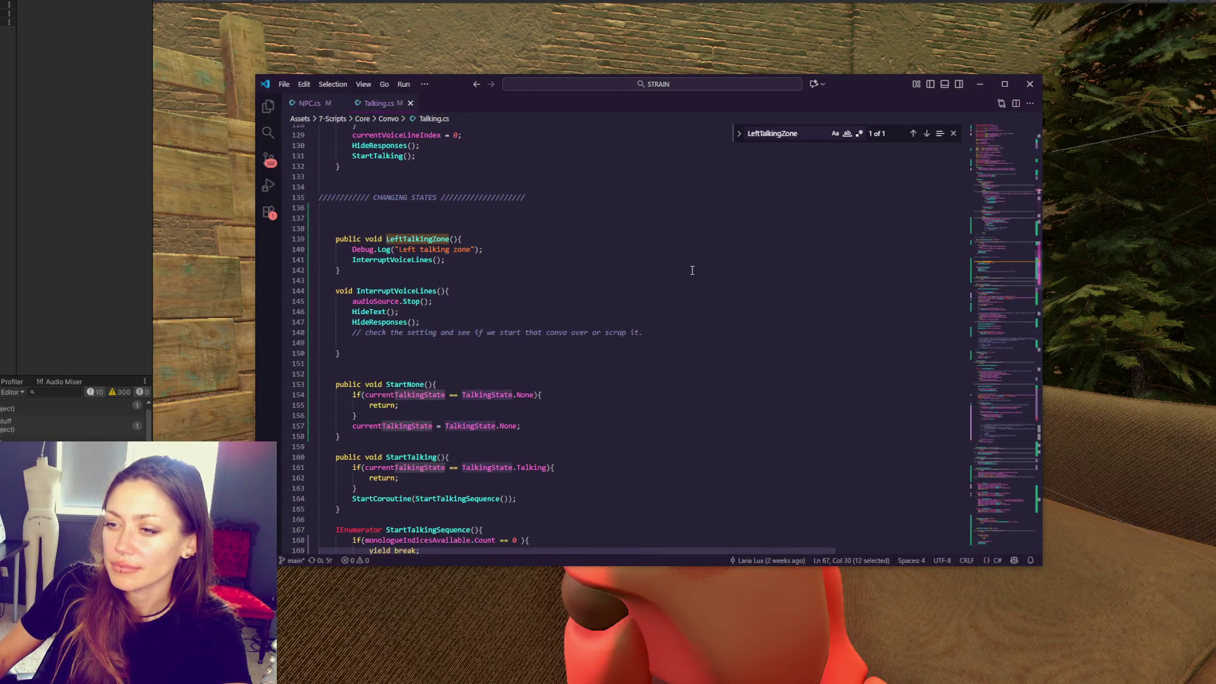
pyautogui.click(543, 426)
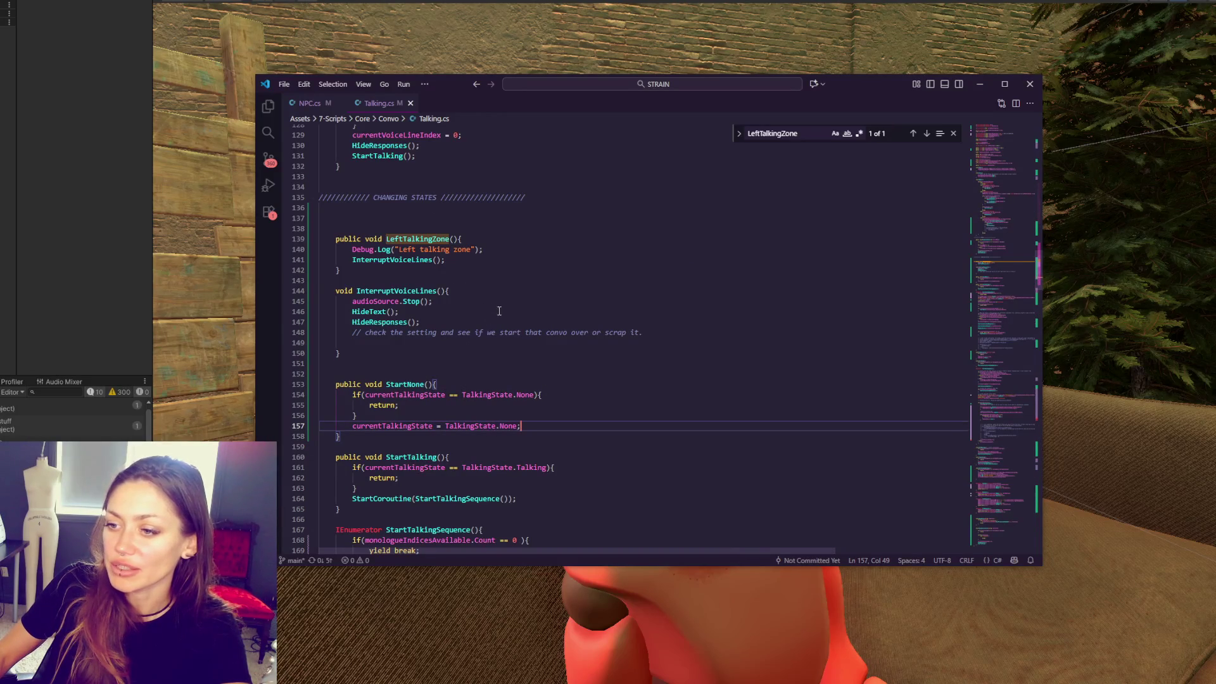
pyautogui.doubleClick(404, 385)
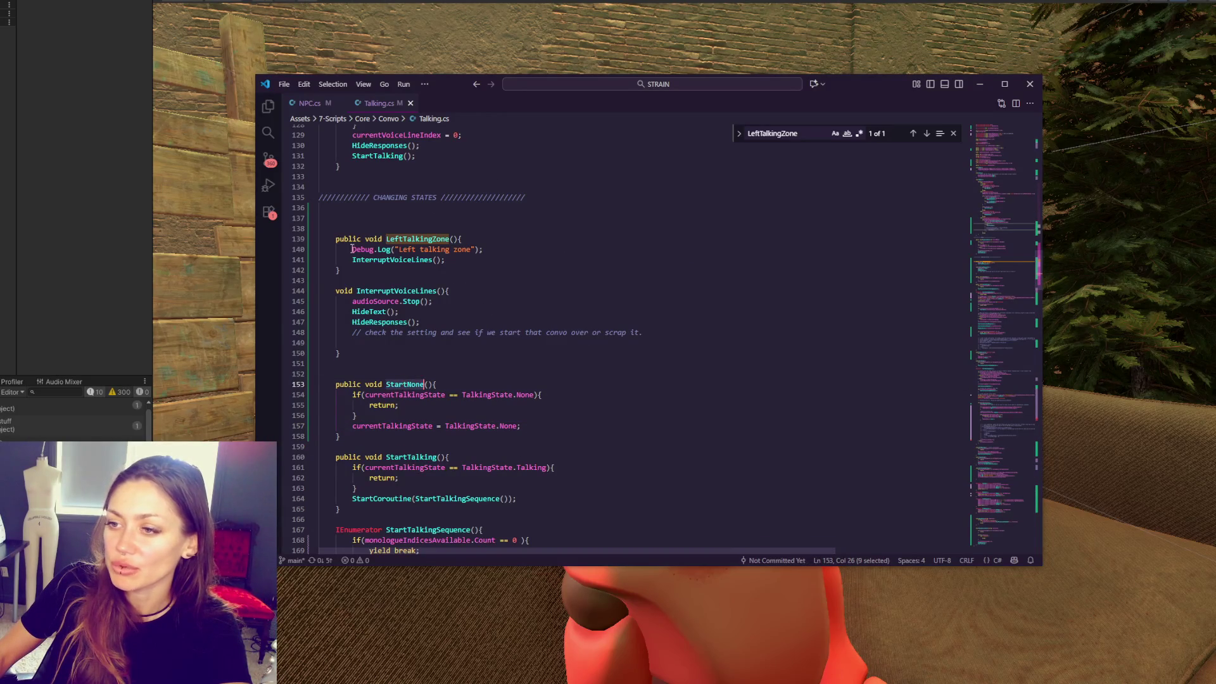
pyautogui.moveTo(455, 321); pyautogui.dragTo(500, 288)
pyautogui.hotkey('ctrl', 'c')
pyautogui.press('BackSpace')
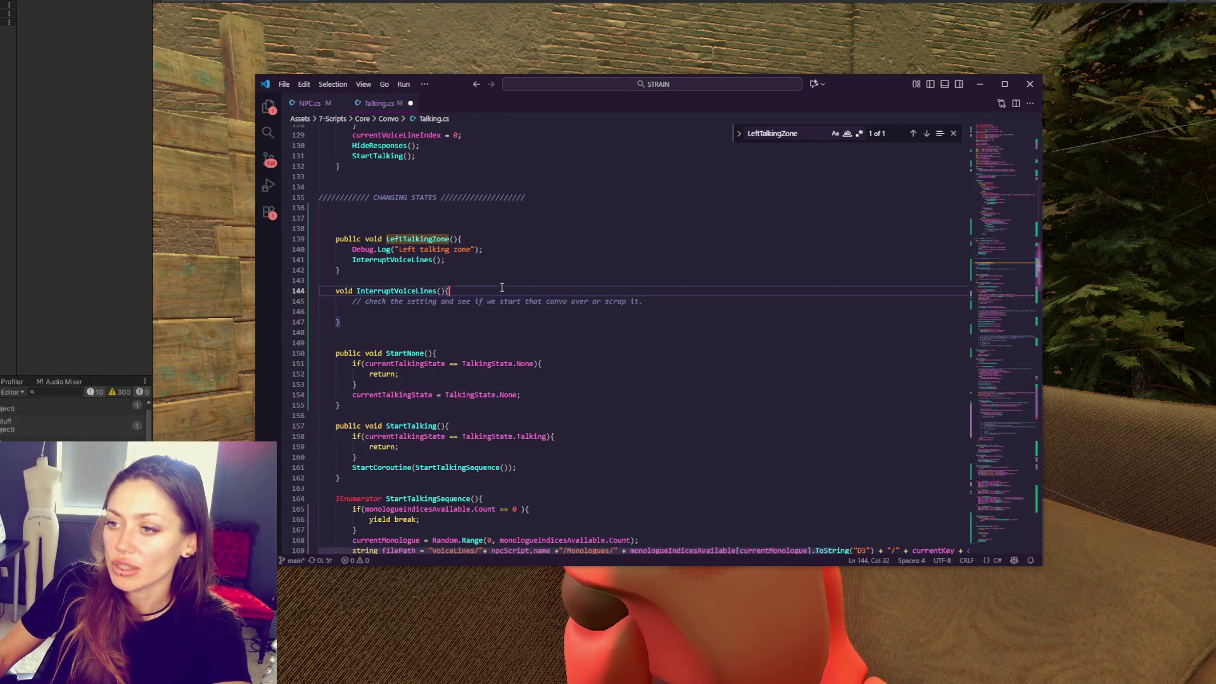
# Paste the audio-stop and text-hide calls plus the 'Left talking zone' Debug.Log into StartNone, then save.
pyautogui.click(542, 394)
pyautogui.hotkey('ctrl', 'v')
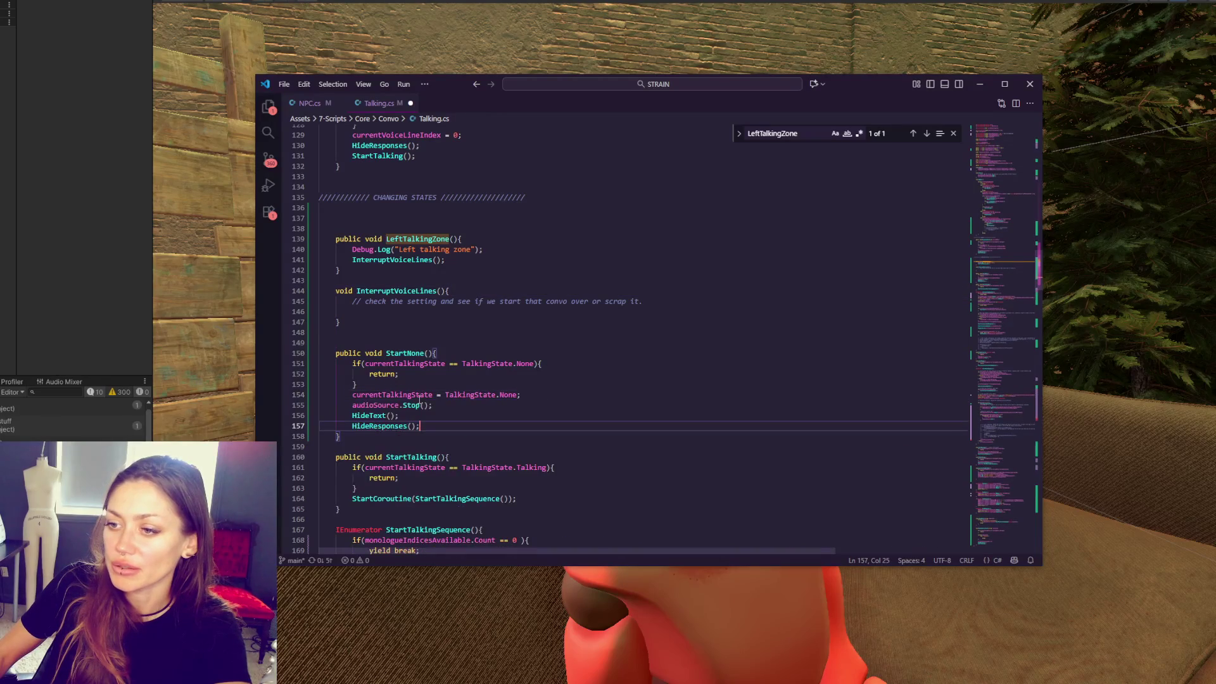
pyautogui.moveTo(523, 251); pyautogui.dragTo(533, 243)
pyautogui.hotkey('ctrl', 'x')
pyautogui.click(511, 372)
pyautogui.hotkey('ctrl', 'v')
pyautogui.hotkey('ctrl', 'z')
pyautogui.click(532, 384)
pyautogui.hotkey('ctrl', 'v')
pyautogui.hotkey('ctrl', 's')
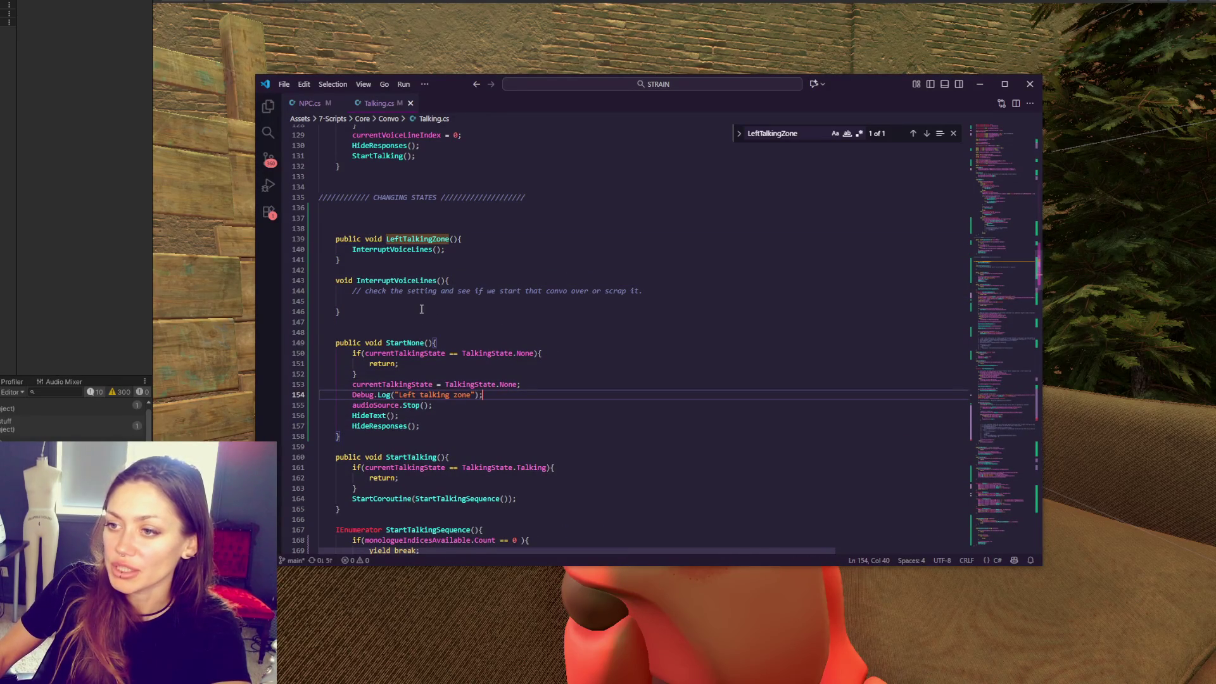
# Replace the InterruptVoiceLines call on line 140 with StartNone, keeping the InterruptVoiceLines method intact.
pyautogui.doubleClick(405, 250)
pyautogui.write('StartNone')
pyautogui.moveTo(393, 270); pyautogui.dragTo(403, 313)
pyautogui.press('BackSpace')
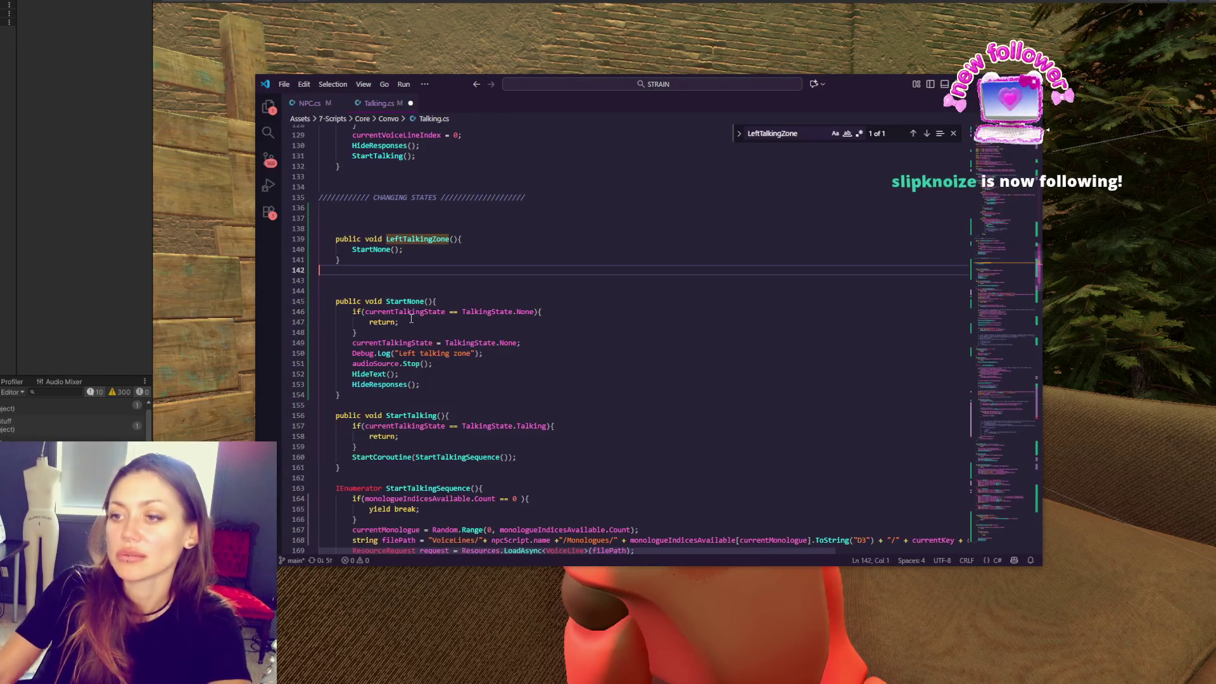
pyautogui.hotkey('ctrl', 'z')
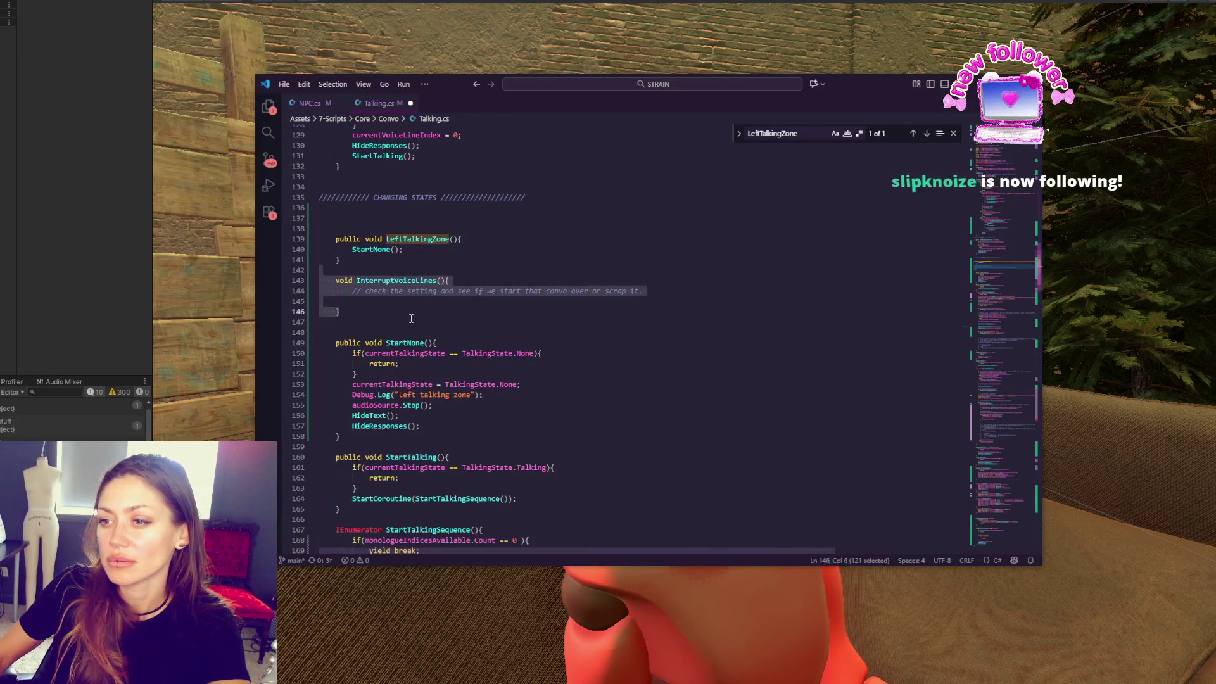
pyautogui.press('Escape')
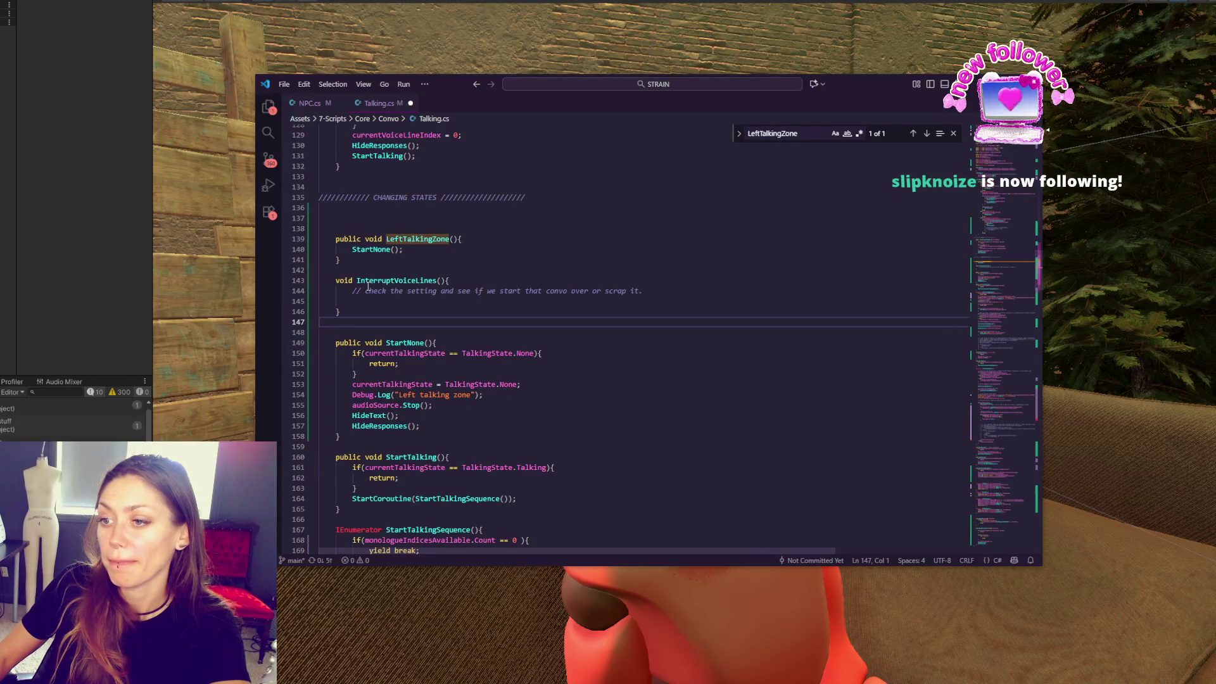
# Move the StartNone call into InterruptVoiceLines, call InterruptVoiceLines() from LeftTalkingZone, and save Talking.cs.
pyautogui.click(352, 250)
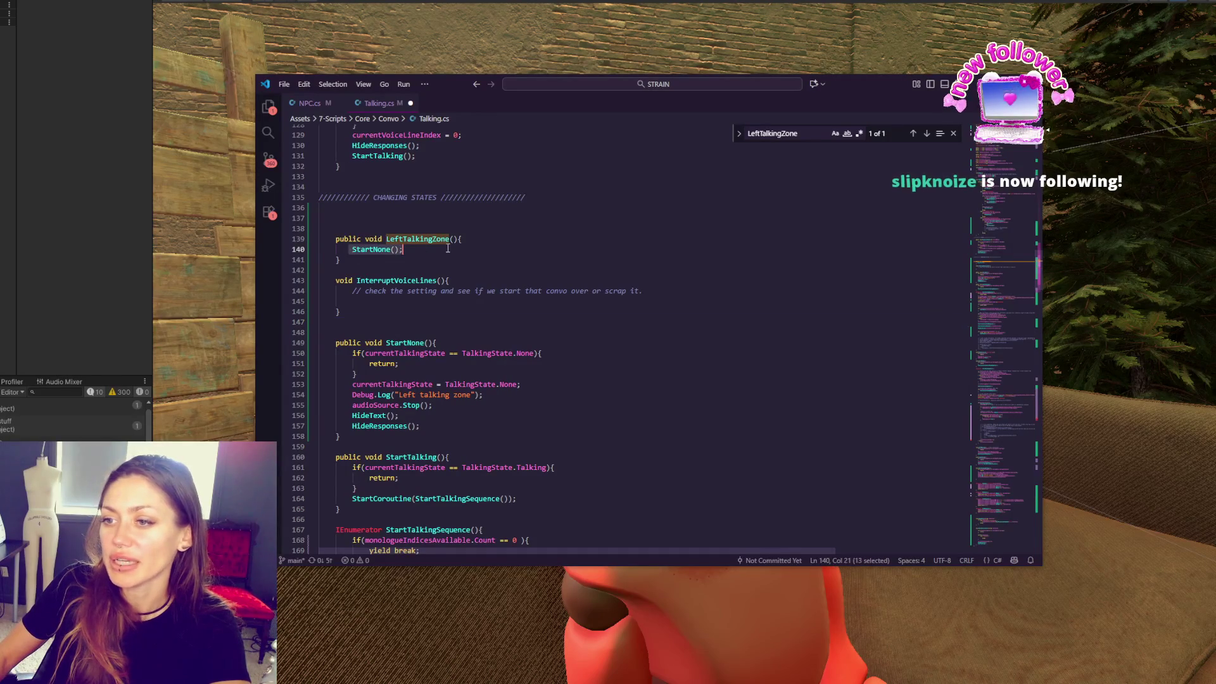
pyautogui.hotkey('shift', 'Home')
pyautogui.hotkey('ctrl', 'x')
pyautogui.click(408, 301)
pyautogui.hotkey('ctrl', 'v')
pyautogui.doubleClick(383, 280)
pyautogui.click(401, 250)
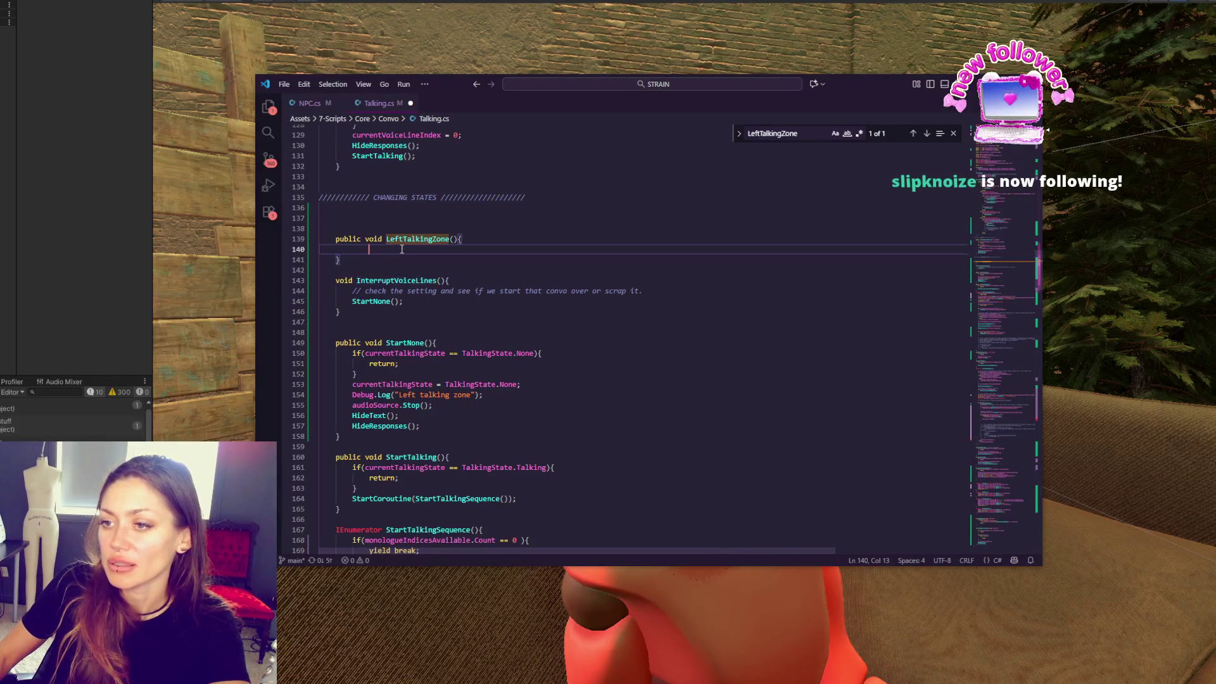
pyautogui.hotkey('ctrl', 'v')
pyautogui.write('();')
pyautogui.hotkey('ctrl', 's')
pyautogui.click(576, 327)
pyautogui.click(38, 203)
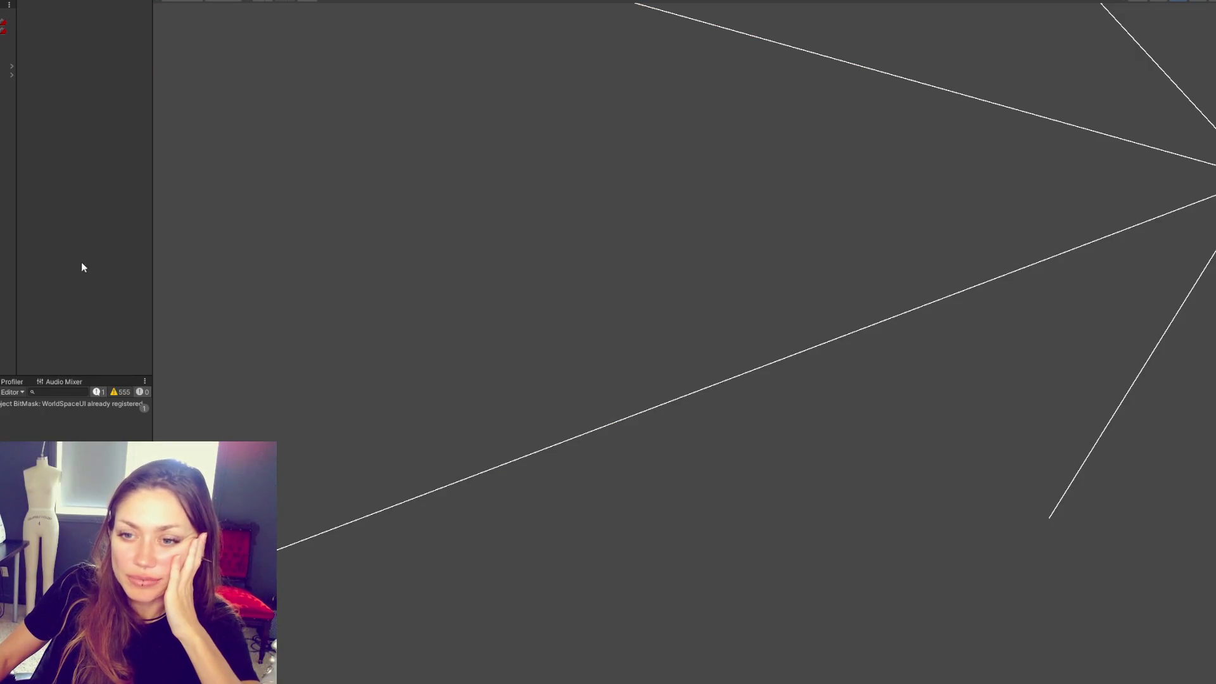
# Browse the Project panel to Assets > Resources > Characters and open the Sleepy prefab in prefab mode.
pyautogui.hotkey('ctrl', '5')
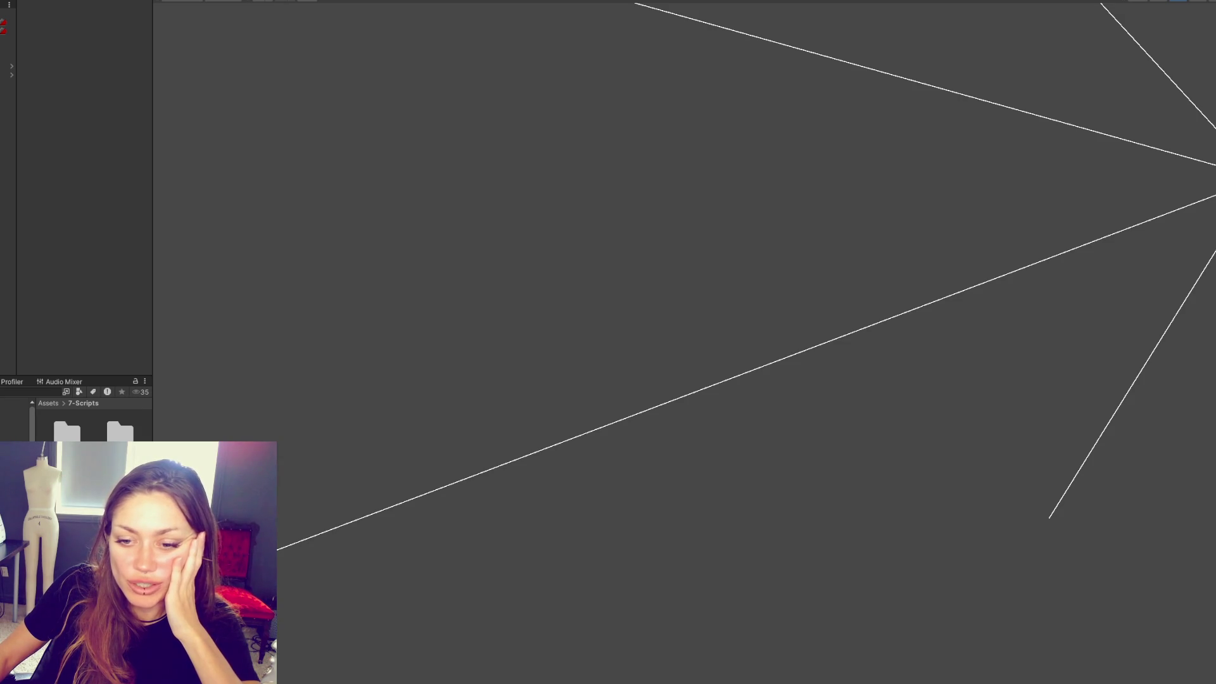
pyautogui.press('Down')
pyautogui.press('Down')
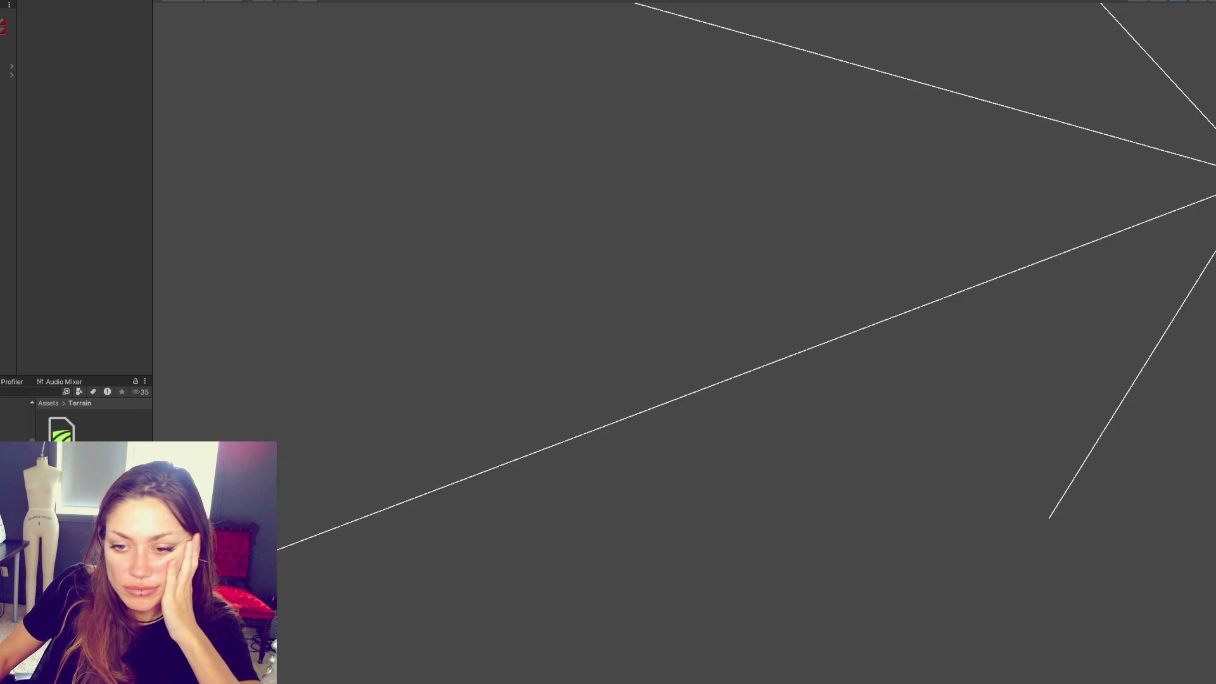
pyautogui.press('Up')
pyautogui.press('Right')
pyautogui.press('Down')
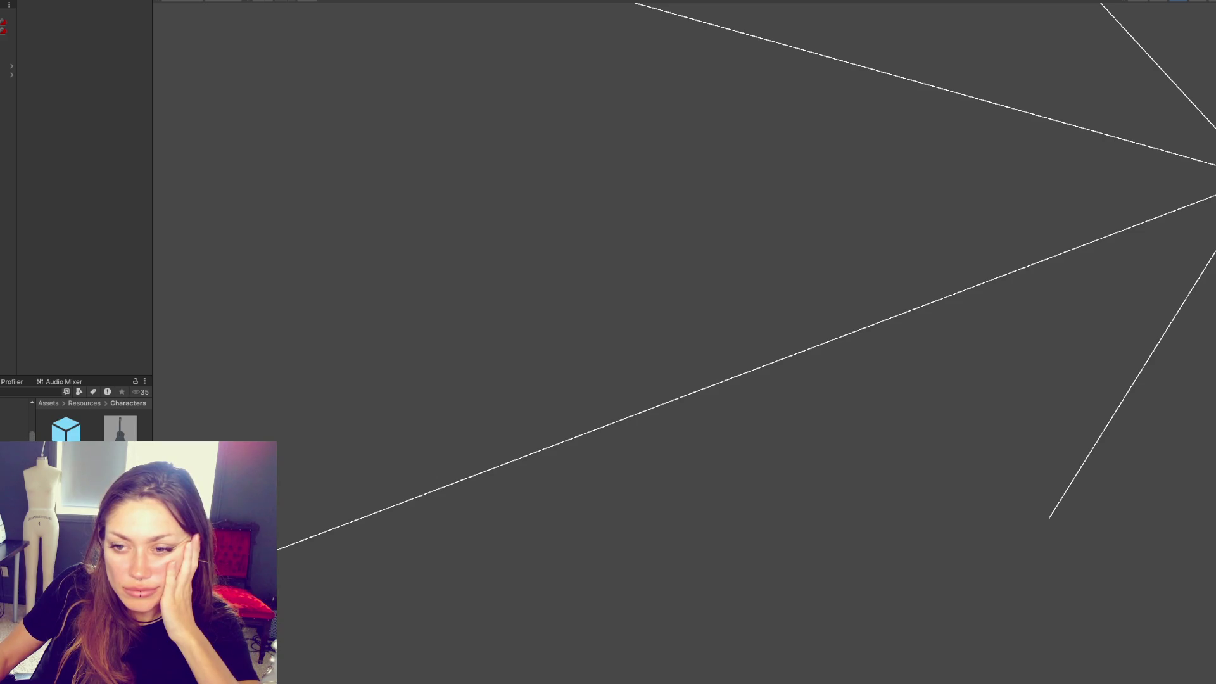
pyautogui.press('Right')
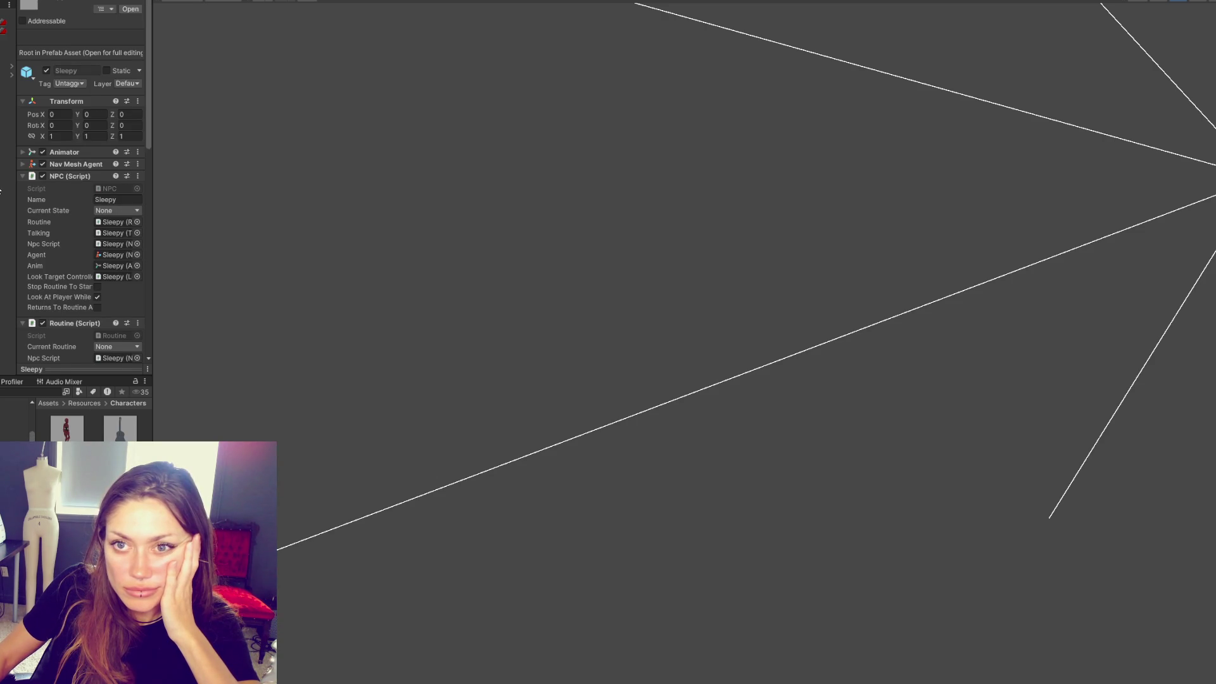
pyautogui.press('Return')
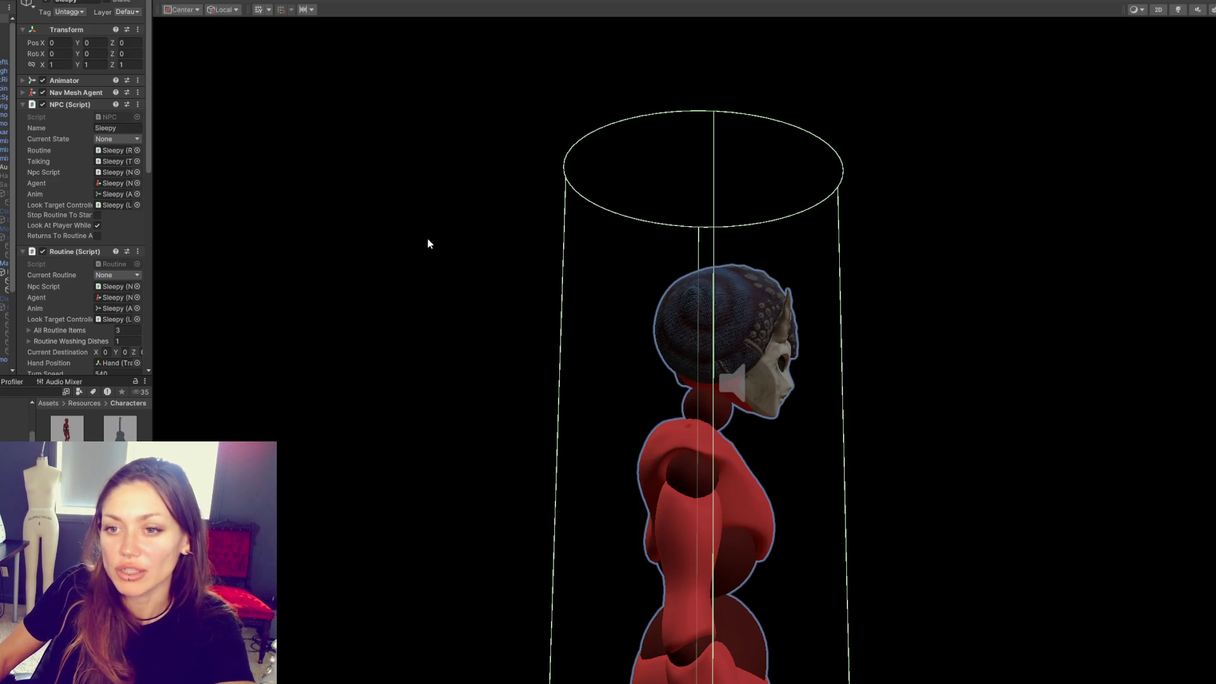
pyautogui.scroll(-2, 426, 244)
pyautogui.moveTo(149, 203); pyautogui.dragTo(348, 206)
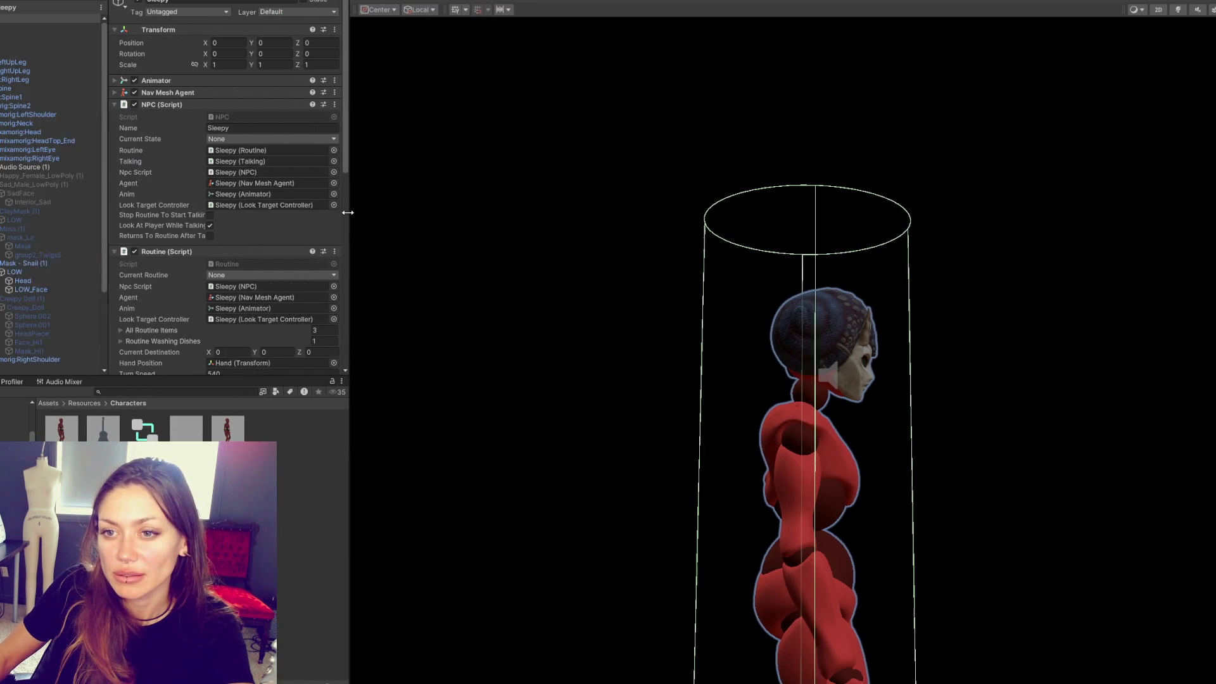
# Turn off Creepy Doll (1) and Mask - Snail (1), and turn on Moss (1) to preview it.
pyautogui.click(26, 298)
pyautogui.click(138, 1)
pyautogui.click(24, 263)
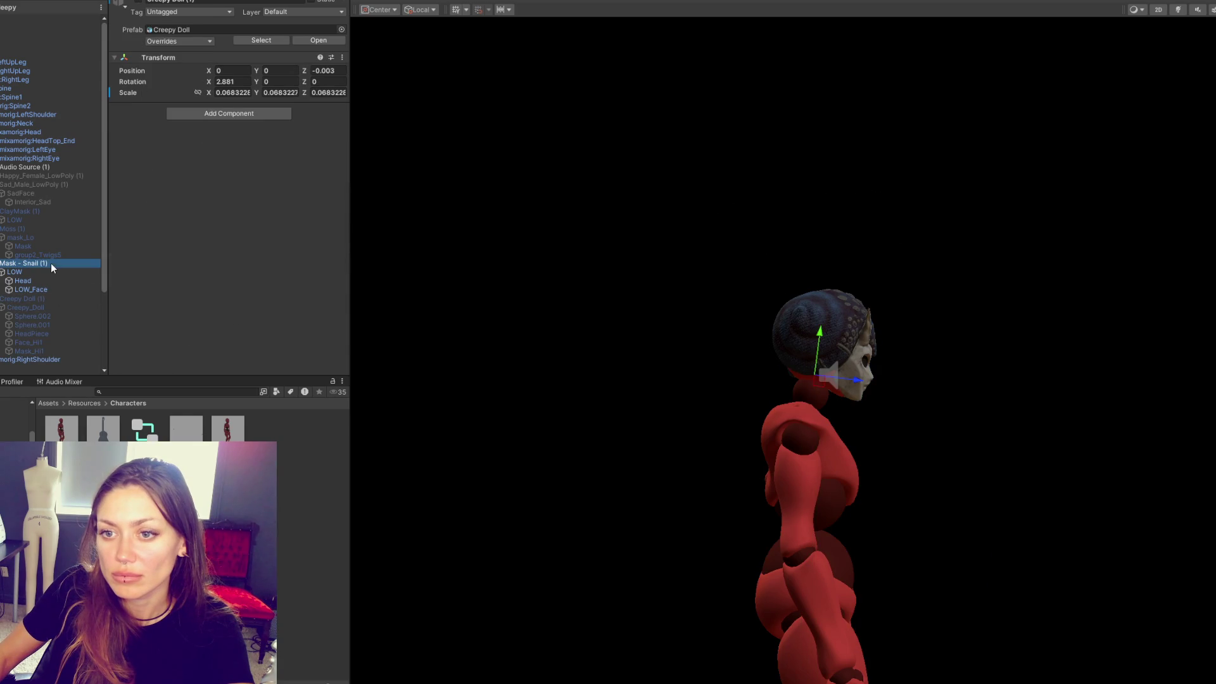
pyautogui.click(139, 1)
pyautogui.click(38, 231)
pyautogui.click(139, 2)
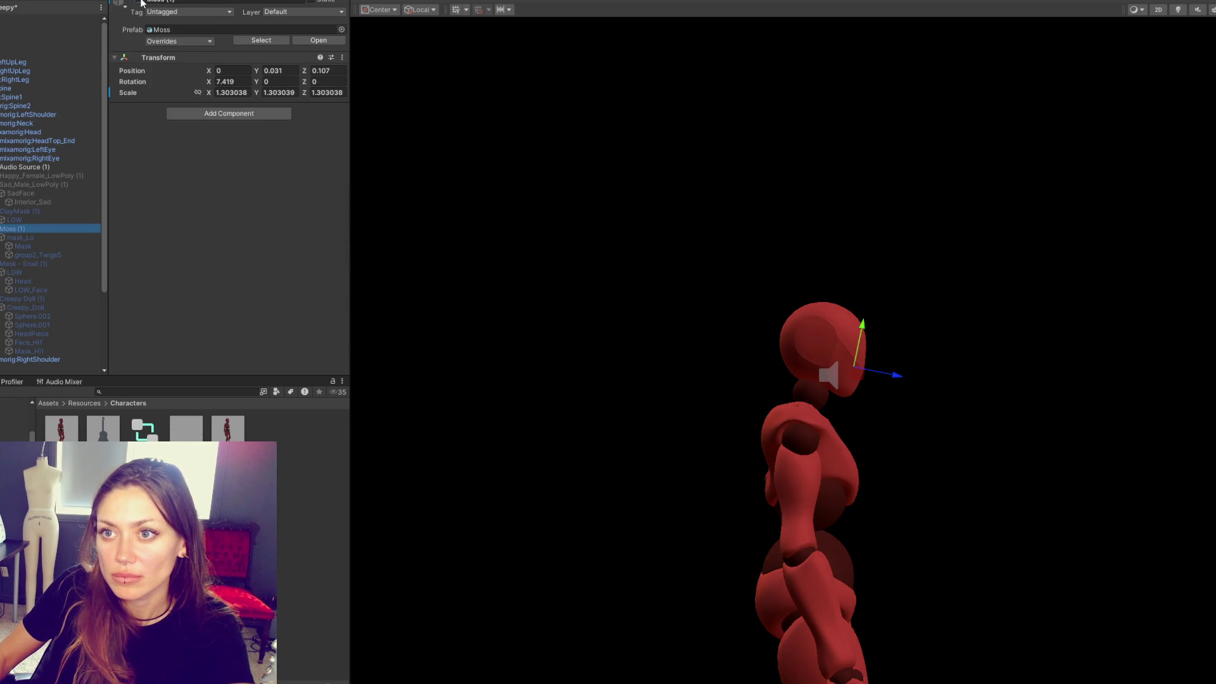
pyautogui.moveTo(637, 323)
pyautogui.mouseDown()
pyautogui.moveTo(983, 361)
pyautogui.moveTo(1048, 435)
pyautogui.moveTo(1172, 375)
pyautogui.moveTo(929, 399)
pyautogui.moveTo(606, 361)
pyautogui.moveTo(662, 355)
pyautogui.moveTo(860, 275)
pyautogui.moveTo(813, 278)
pyautogui.moveTo(813, 267)
pyautogui.moveTo(1158, 307)
pyautogui.moveTo(823, 298)
pyautogui.moveTo(922, 293)
pyautogui.moveTo(771, 269)
pyautogui.moveTo(971, 293)
pyautogui.moveTo(943, 298)
pyautogui.mouseUp()
pyautogui.click(983, 361)
pyautogui.hotkey('ctrl', 'z')
pyautogui.moveTo(837, 261); pyautogui.dragTo(837, 268)
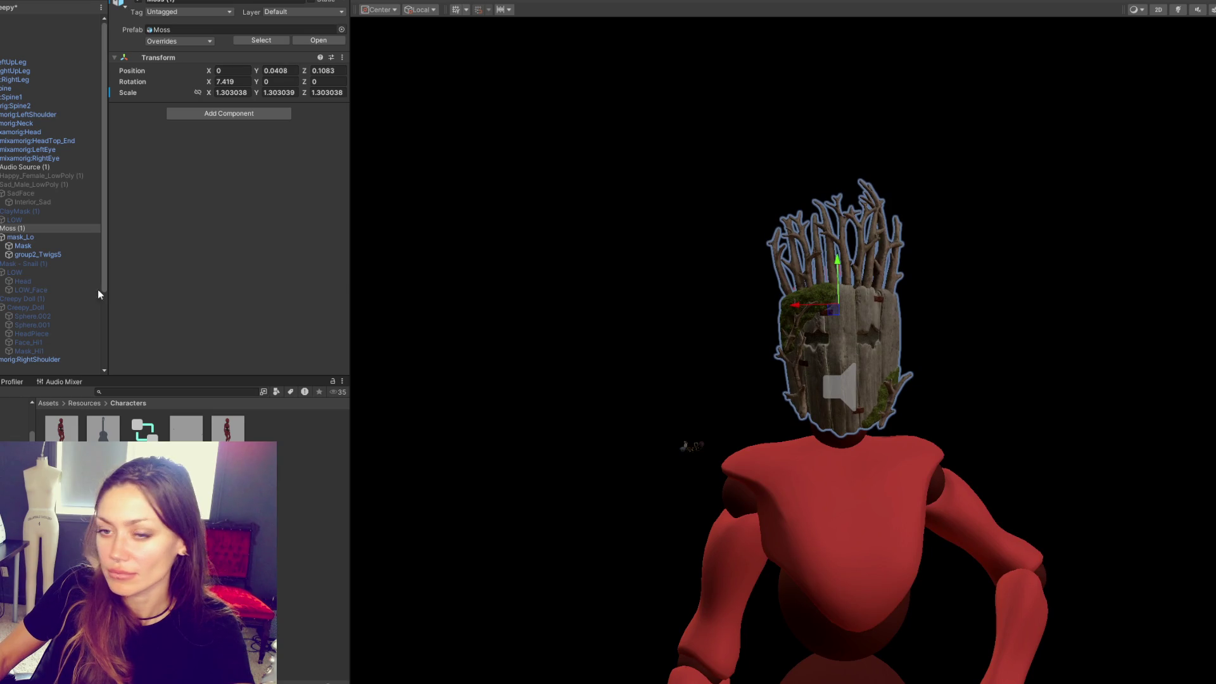
# Preview the Happy_Female_LowPoly (1), Sad_Male_LowPoly (1) and ClayMask (1) masks on the head in turn.
pyautogui.click(141, 4)
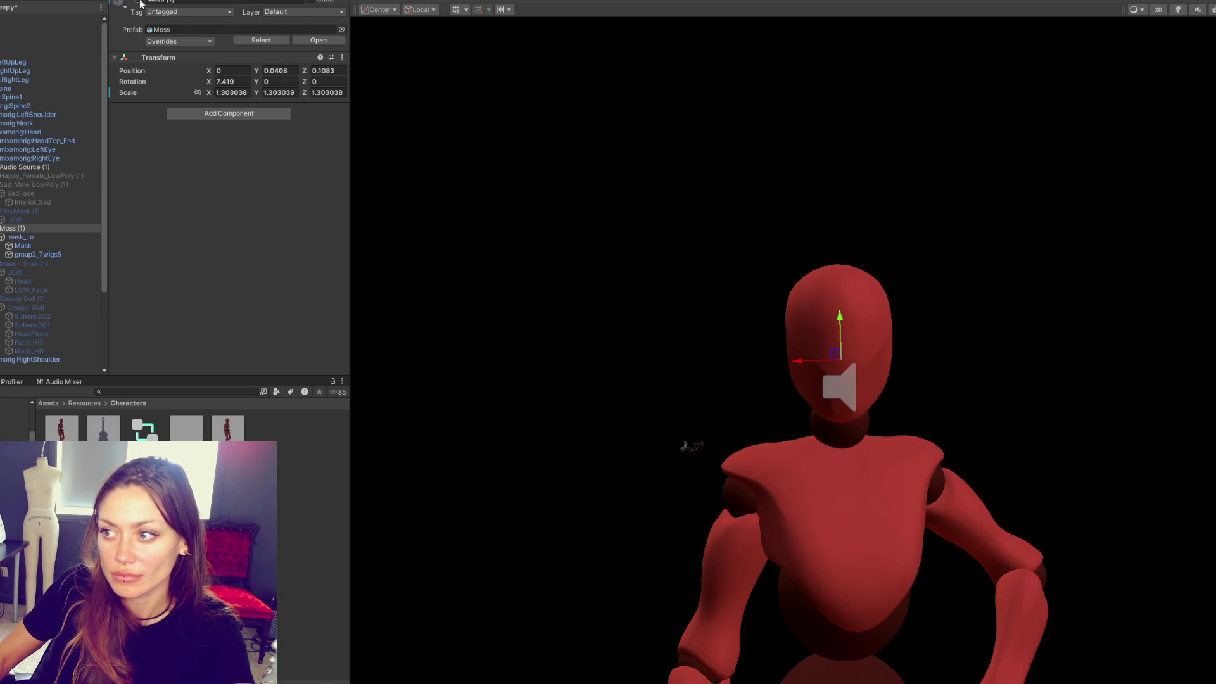
pyautogui.click(25, 176)
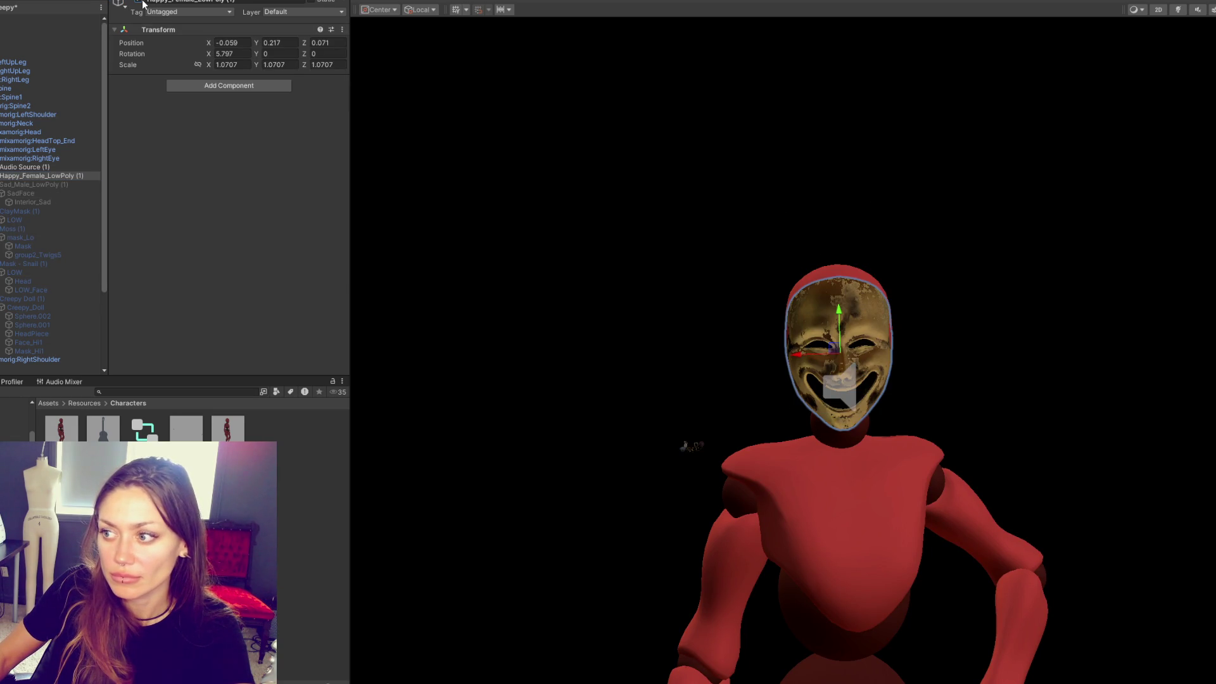
pyautogui.moveTo(571, 193)
pyautogui.mouseDown()
pyautogui.moveTo(515, 174)
pyautogui.moveTo(379, 171)
pyautogui.moveTo(980, 167)
pyautogui.moveTo(644, 144)
pyautogui.moveTo(416, 103)
pyautogui.moveTo(619, 158)
pyautogui.moveTo(768, 172)
pyautogui.mouseUp()
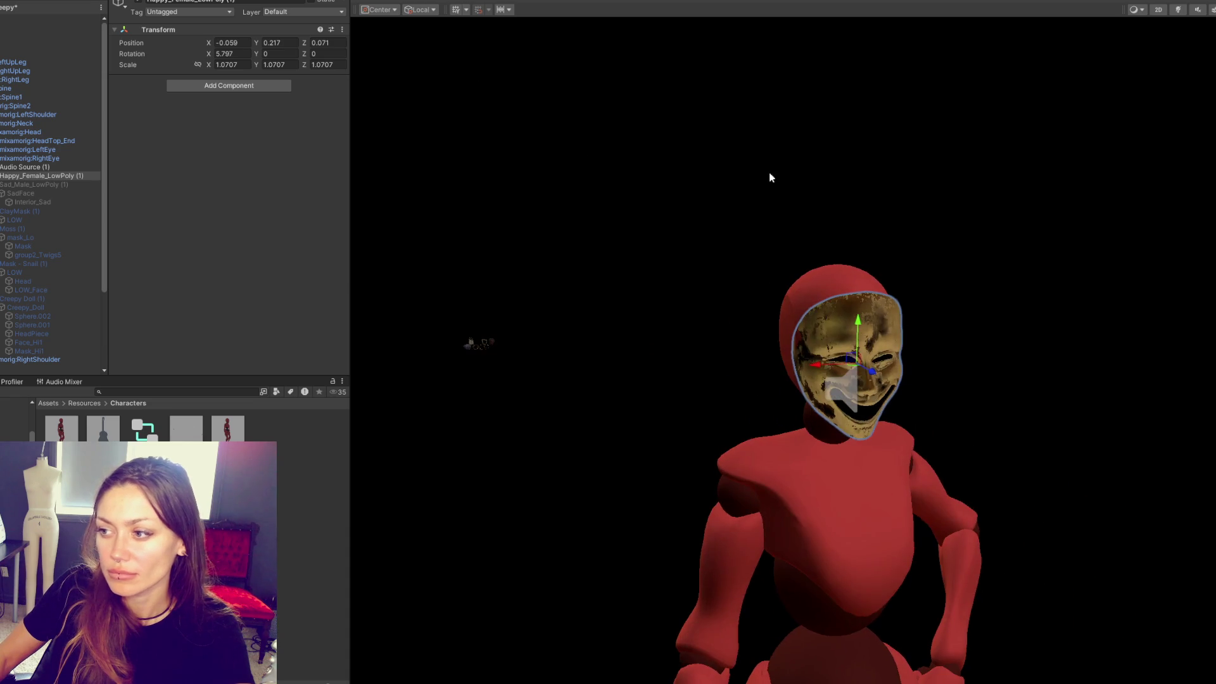
pyautogui.click(138, 1)
pyautogui.click(34, 184)
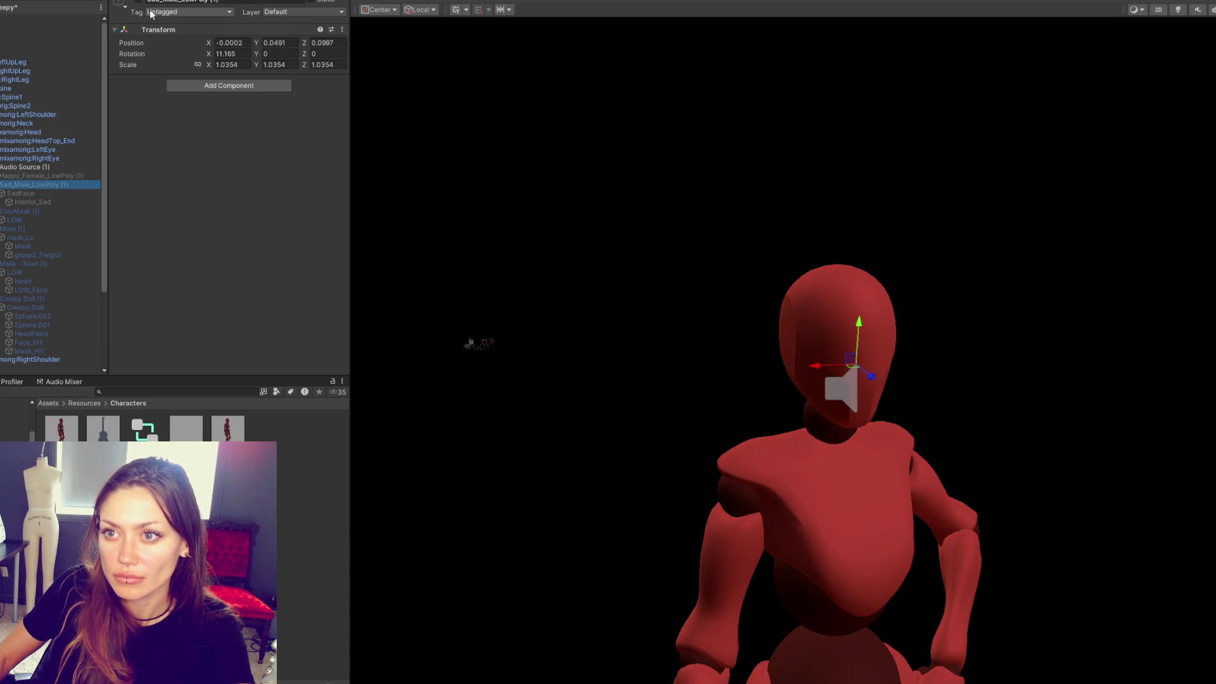
pyautogui.click(137, 3)
pyautogui.click(137, 4)
pyautogui.click(50, 211)
pyautogui.click(137, 3)
pyautogui.moveTo(703, 127)
pyautogui.mouseDown()
pyautogui.moveTo(337, 120)
pyautogui.moveTo(736, 131)
pyautogui.moveTo(690, 130)
pyautogui.mouseUp()
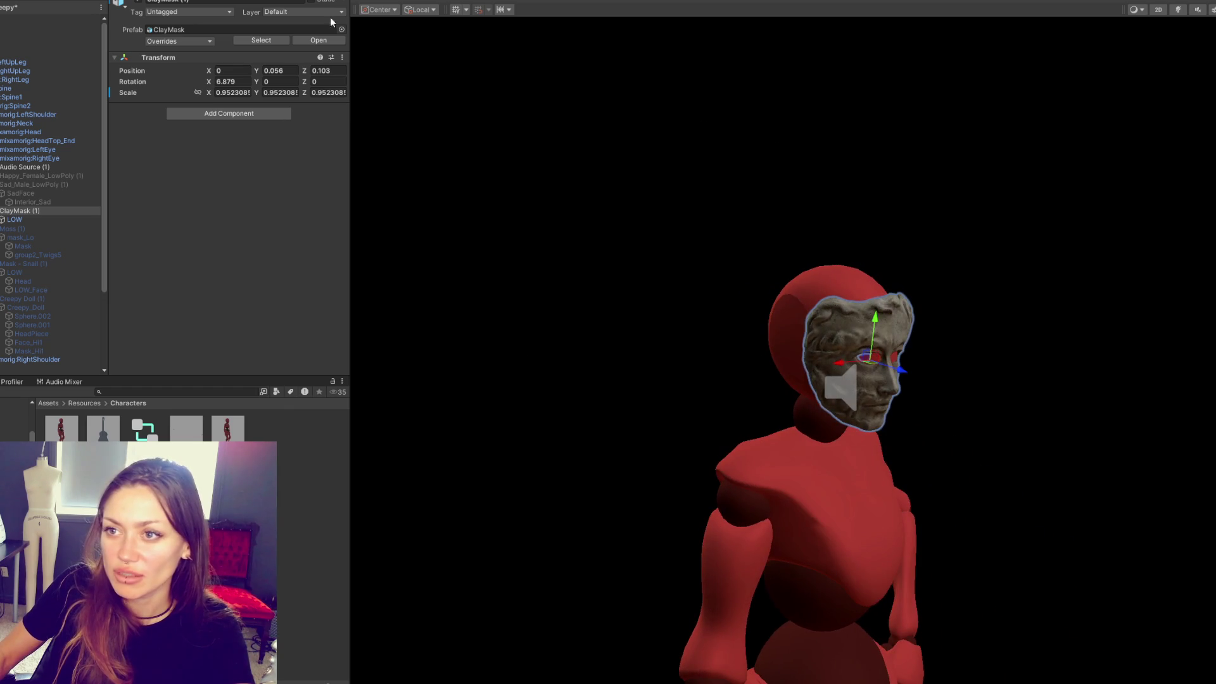
pyautogui.click(141, 3)
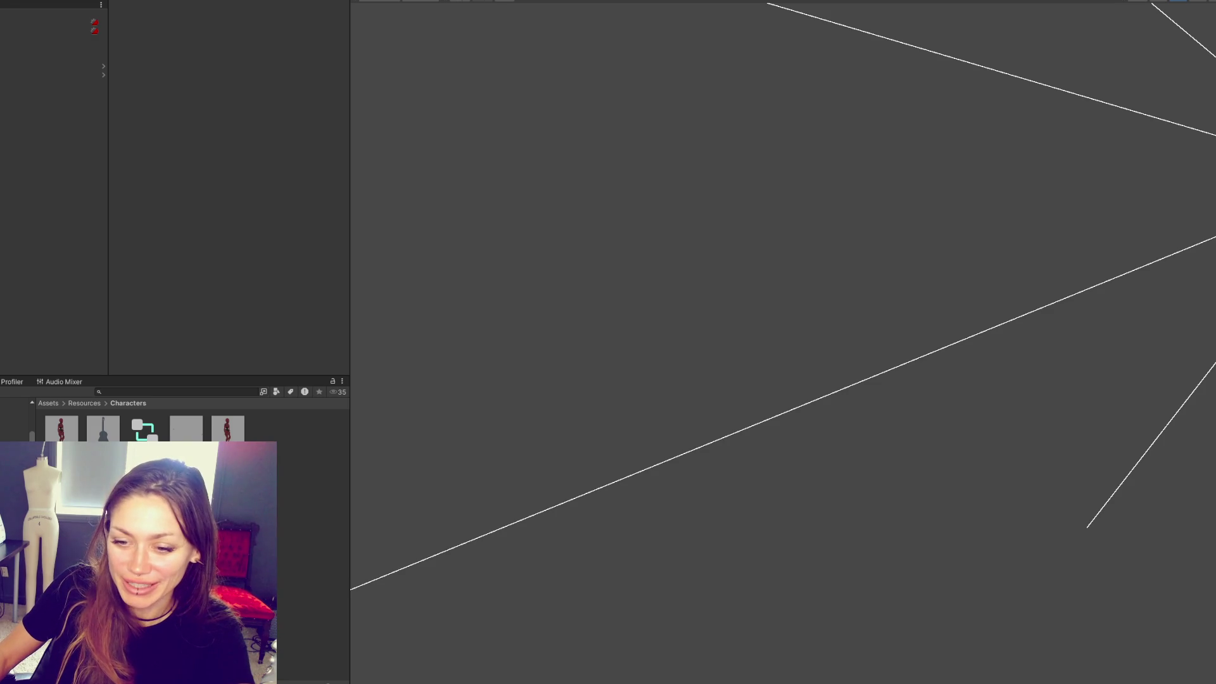
# Click through the 10-Cinemachine, 7-Scripts and 2-Materials folders, then narrow the hierarchy and project panels.
pyautogui.click(15, 481)
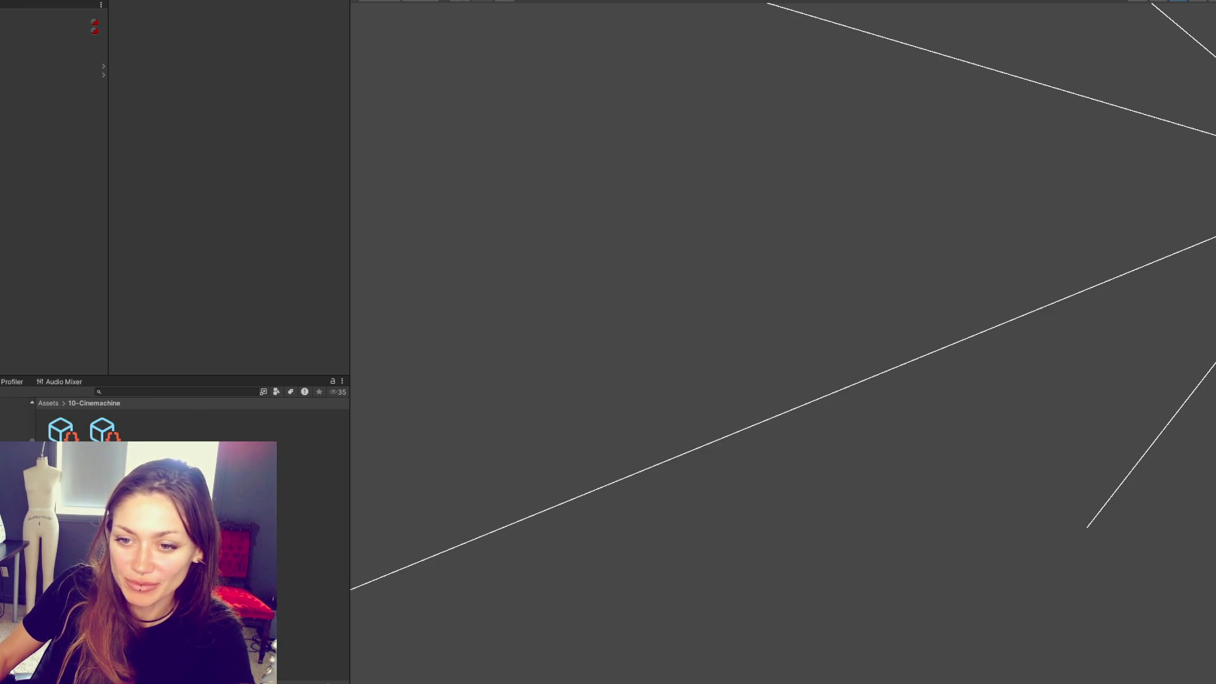
pyautogui.click(19, 539)
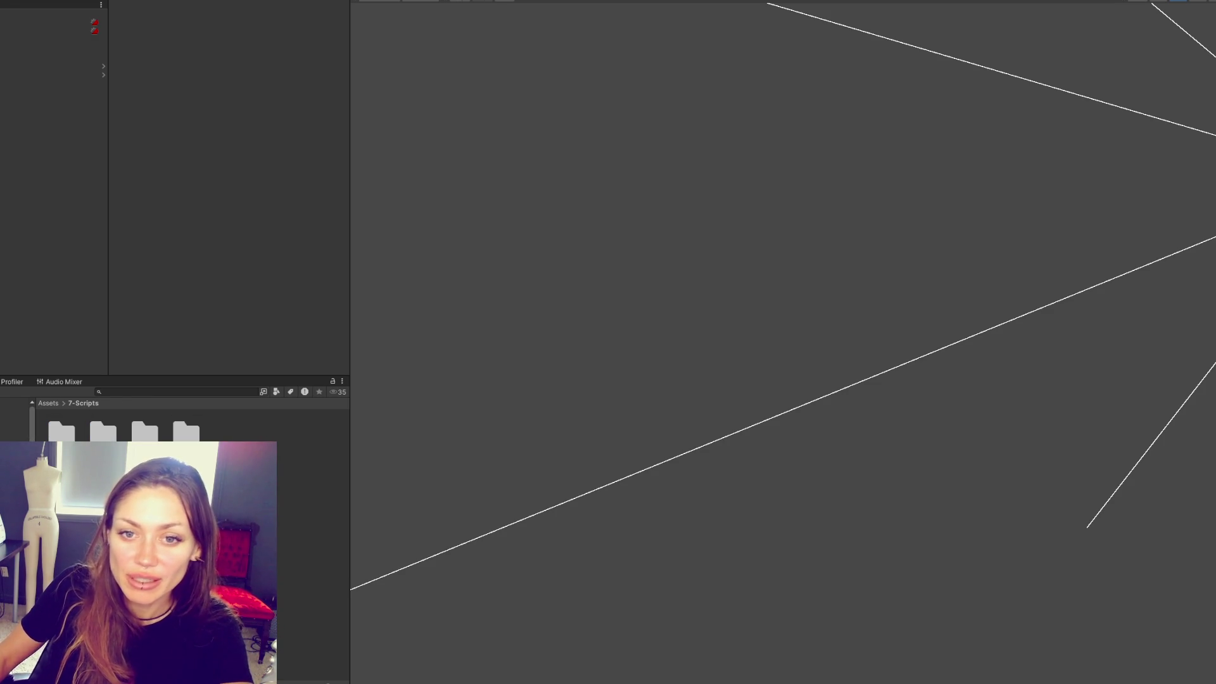
pyautogui.click(5, 438)
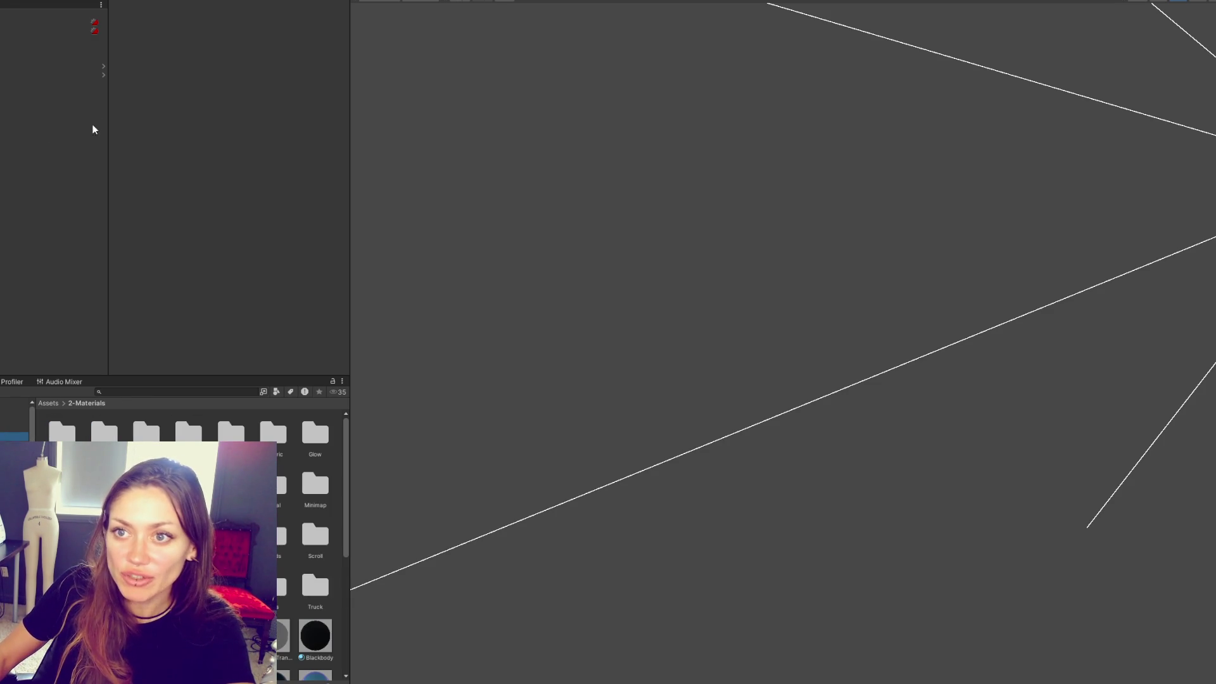
pyautogui.moveTo(106, 109); pyautogui.dragTo(17, 114)
pyautogui.moveTo(359, 96)
pyautogui.mouseDown()
pyautogui.moveTo(293, 95)
pyautogui.moveTo(17, 145)
pyautogui.moveTo(164, 147)
pyautogui.mouseUp()
pyautogui.moveTo(78, 158); pyautogui.dragTo(8, 159)
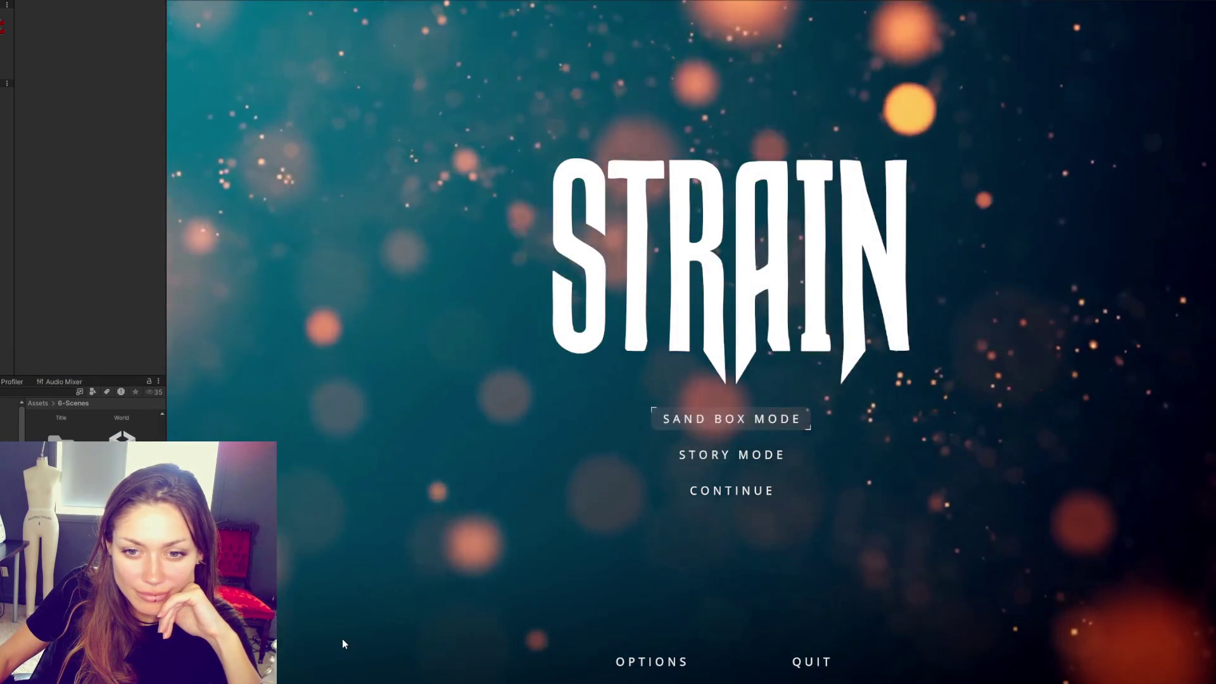
# Choose CONTINUE on the STRAIN title menu to load the game.
pyautogui.click(748, 492)
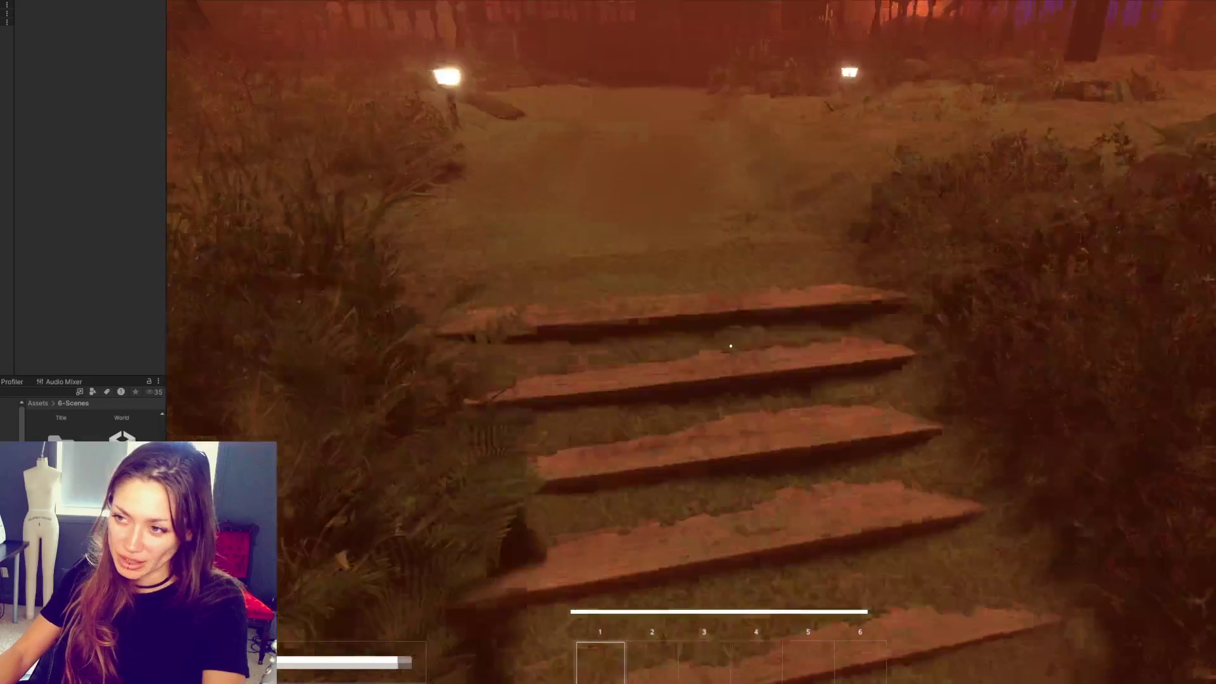
# Walk up the steps and across the lawn to the couch NPC to trigger her voice line.
pyautogui.press('w')
pyautogui.press('w')
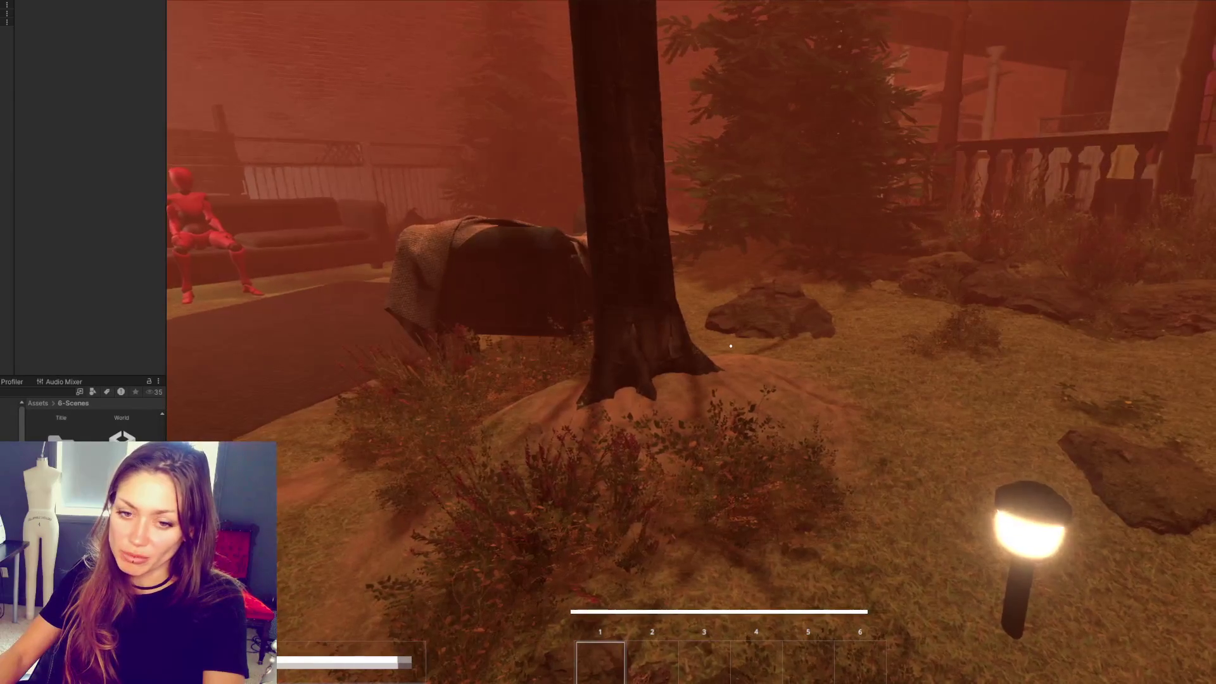
pyautogui.moveTo(730, 346)
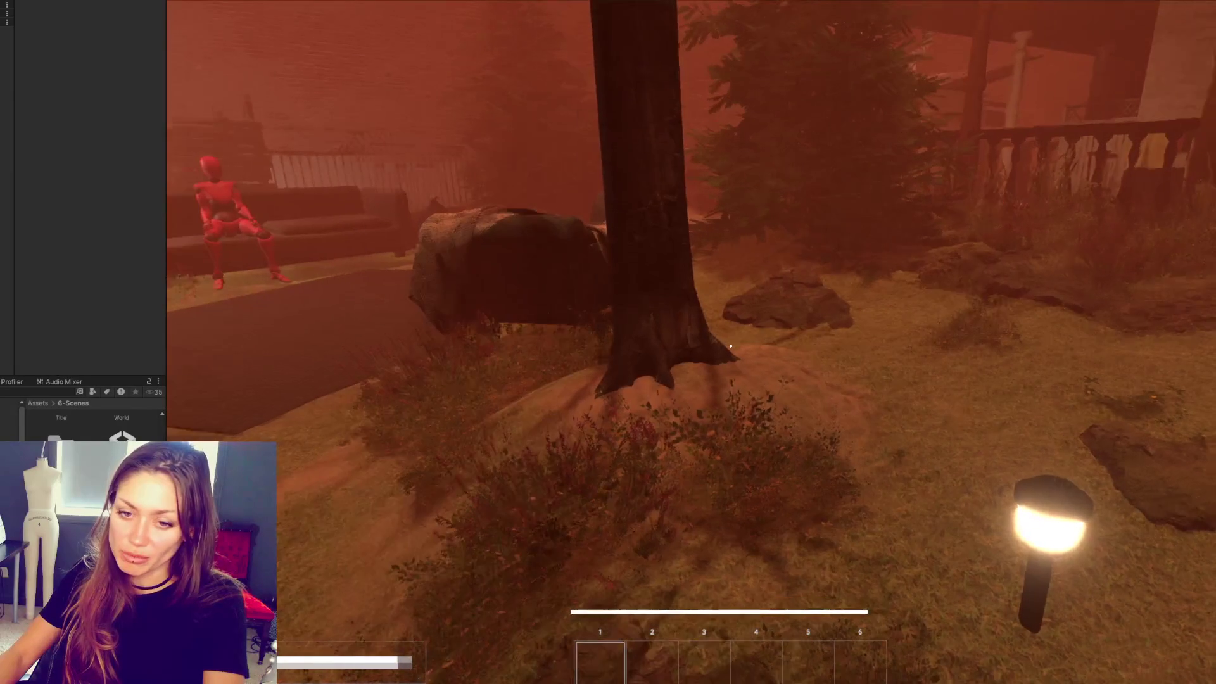
pyautogui.press('w')
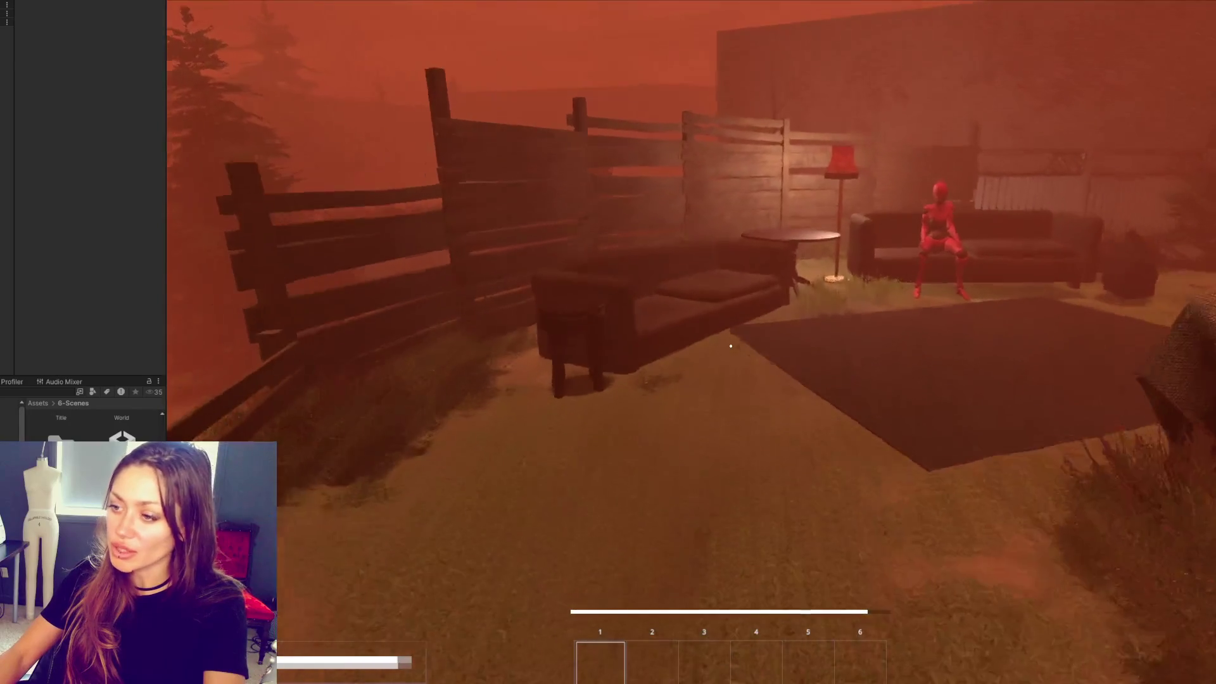
pyautogui.press('w')
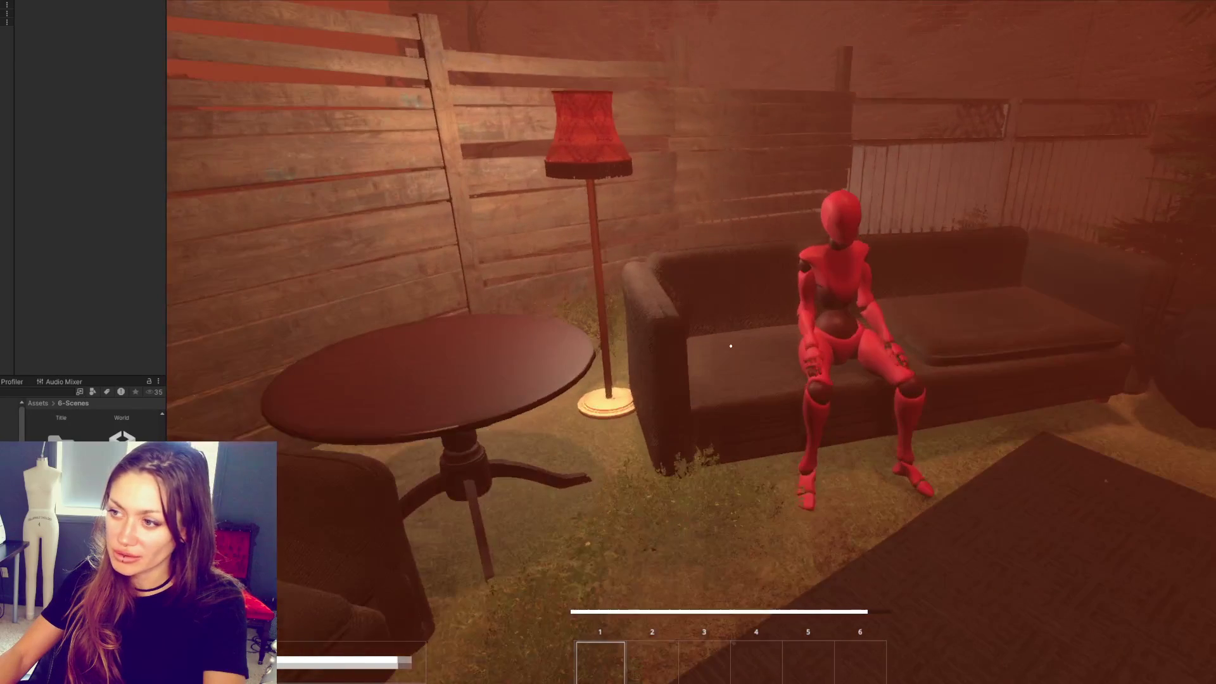
pyautogui.press('w')
# Back away from the couch, then walk back past the fence toward the NPC.
pyautogui.press('s')
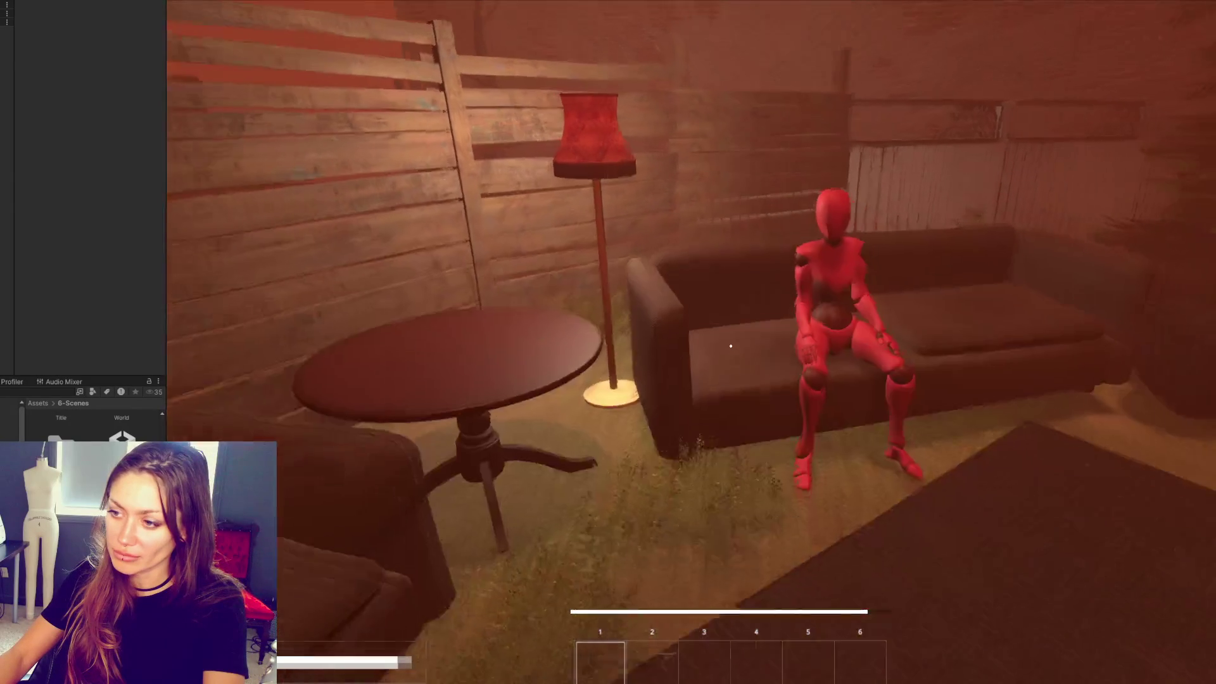
pyautogui.press('s')
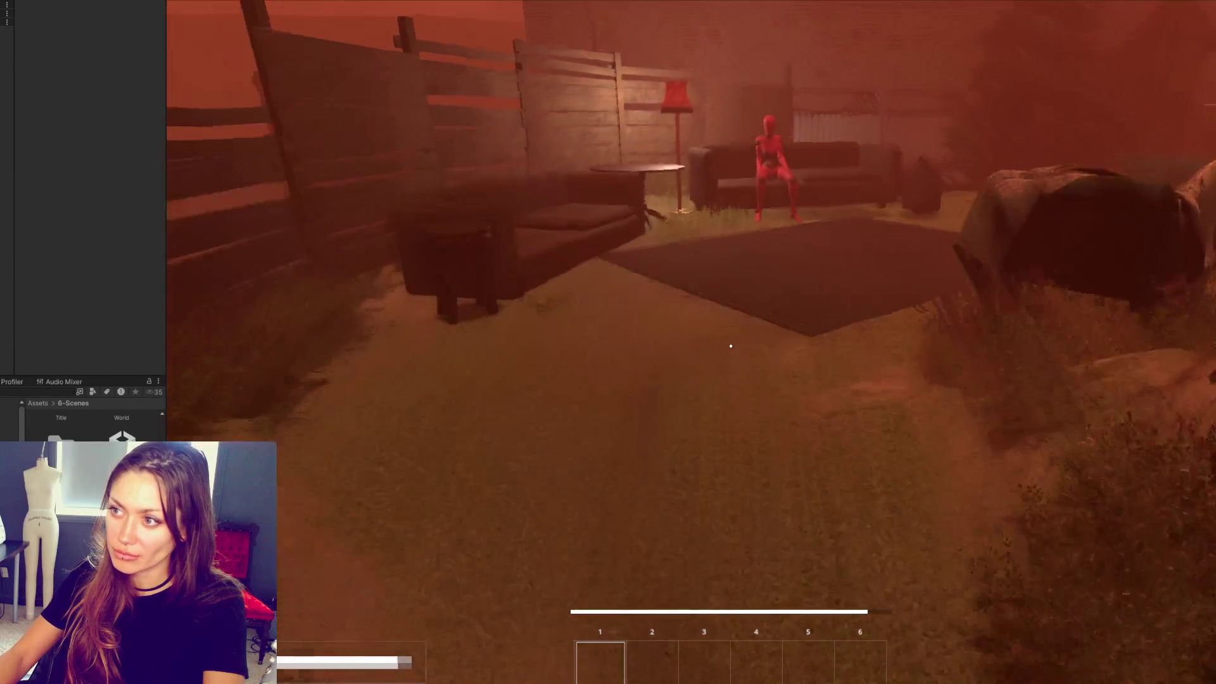
pyautogui.press('s')
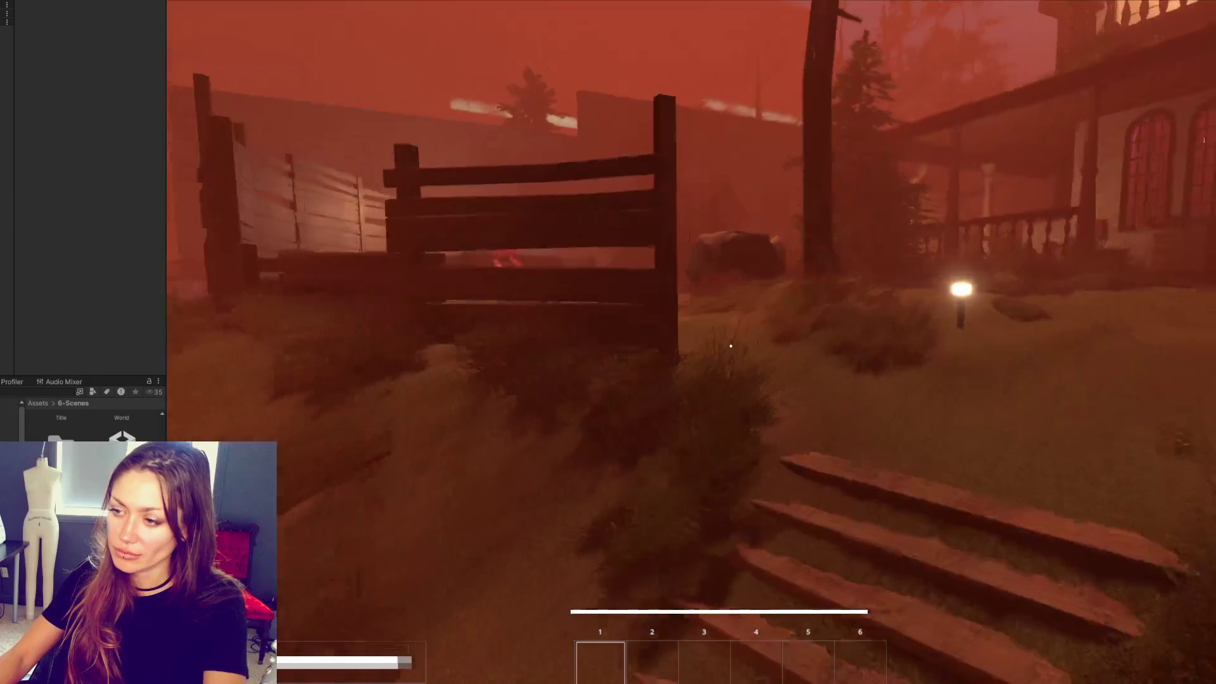
pyautogui.press('s')
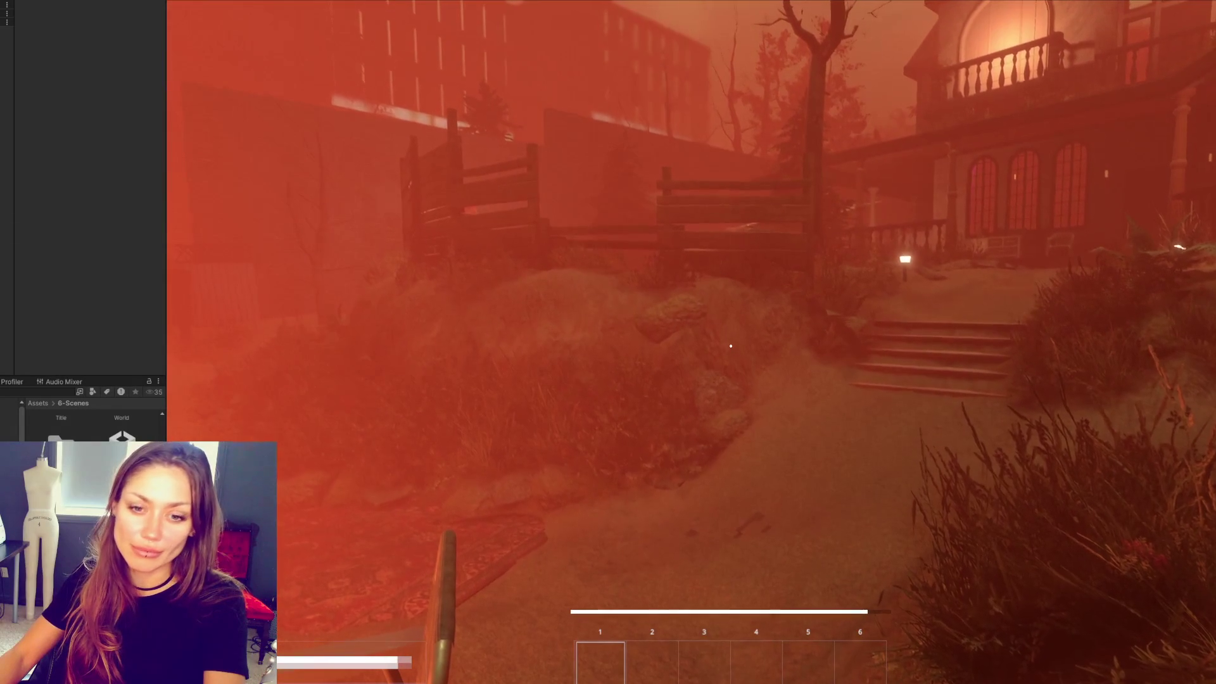
pyautogui.press('w')
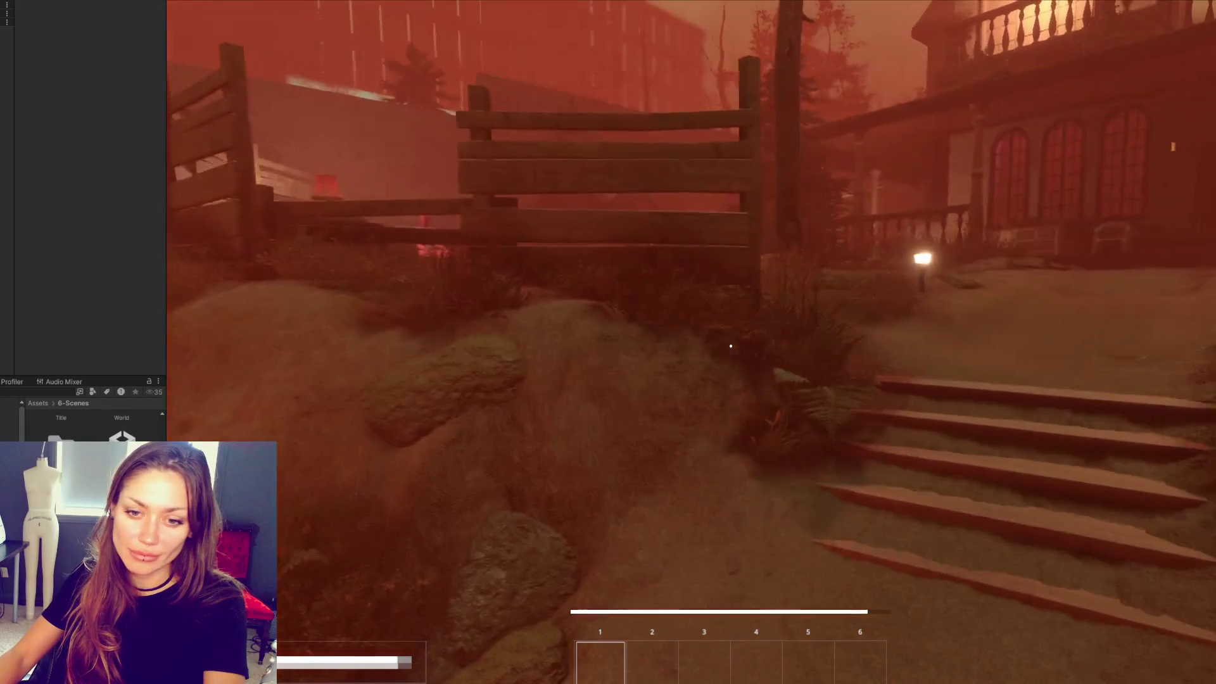
pyautogui.press('w')
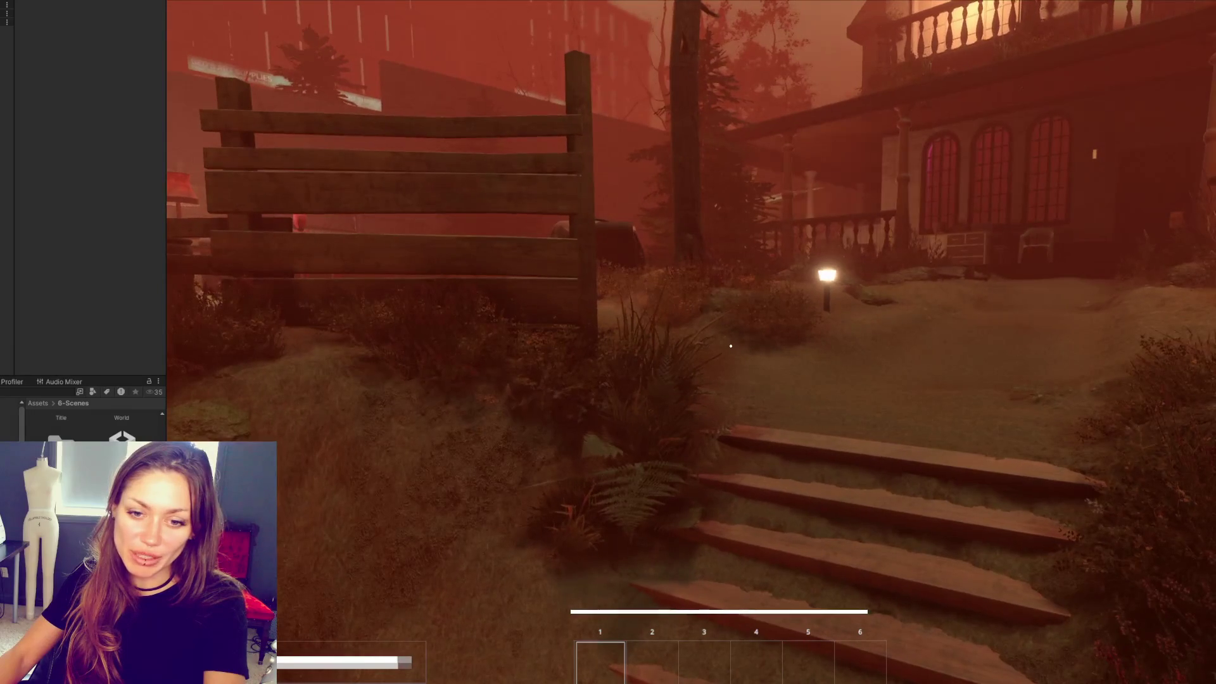
pyautogui.press('w')
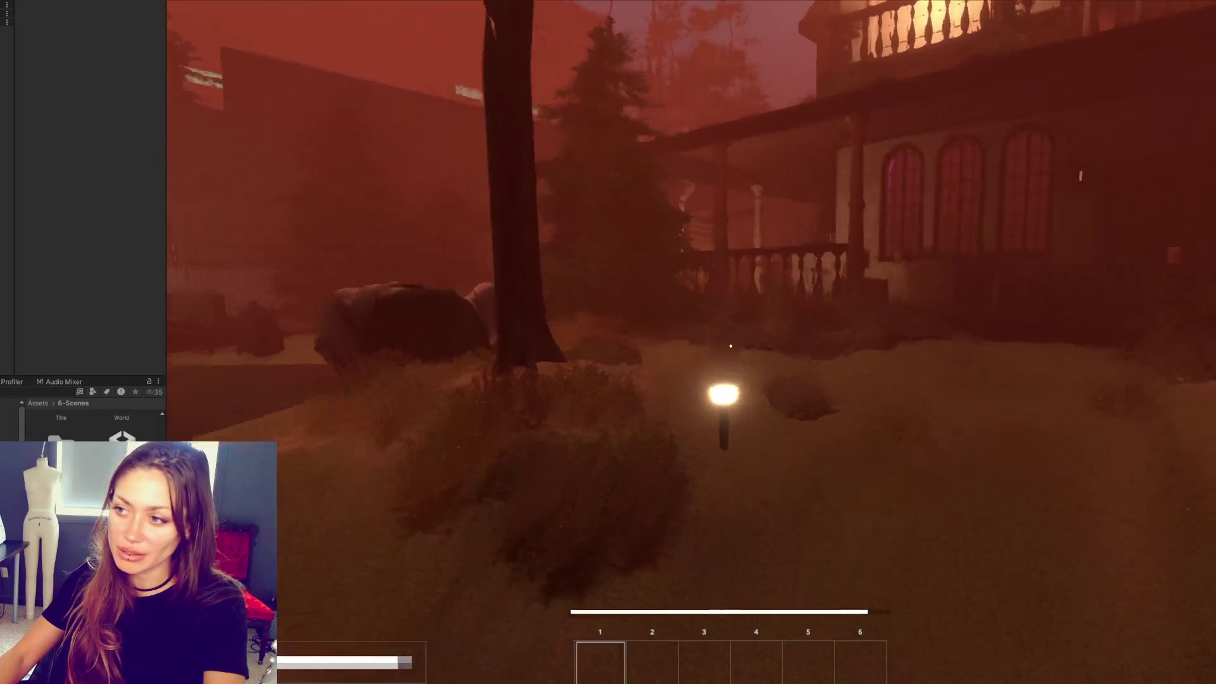
pyautogui.press('w')
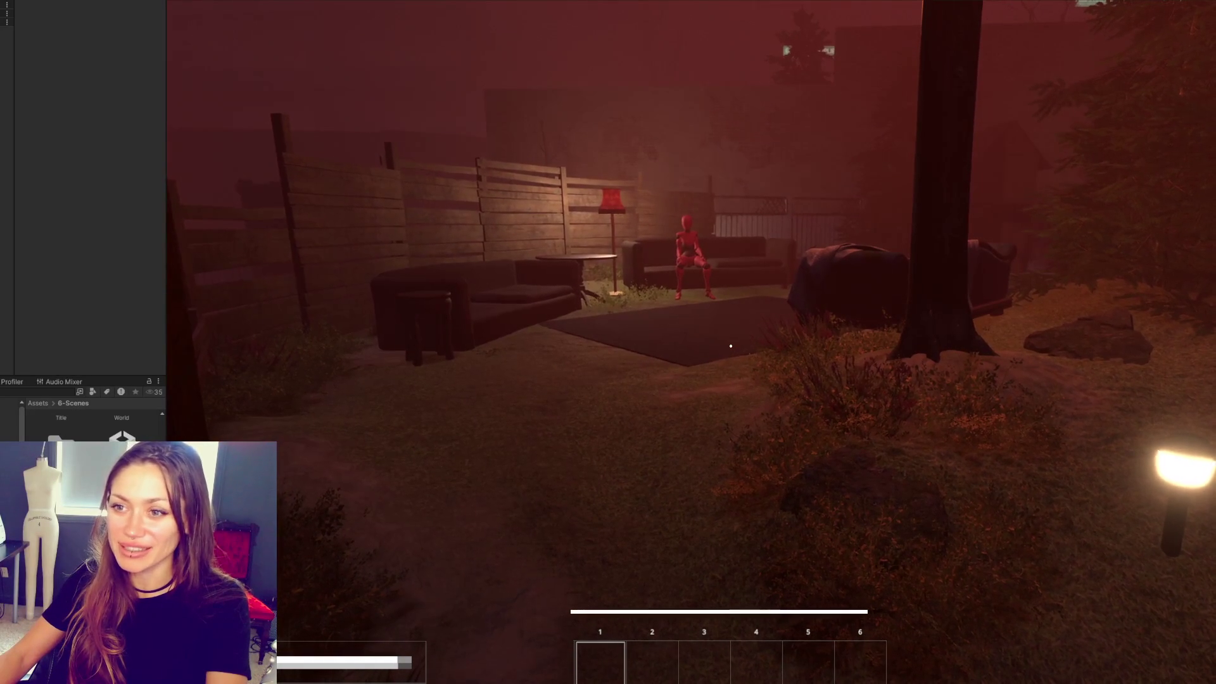
# Approach and retreat from the NPC several times, hearing a new line such as 'Hey handsome!'.
pyautogui.press('w')
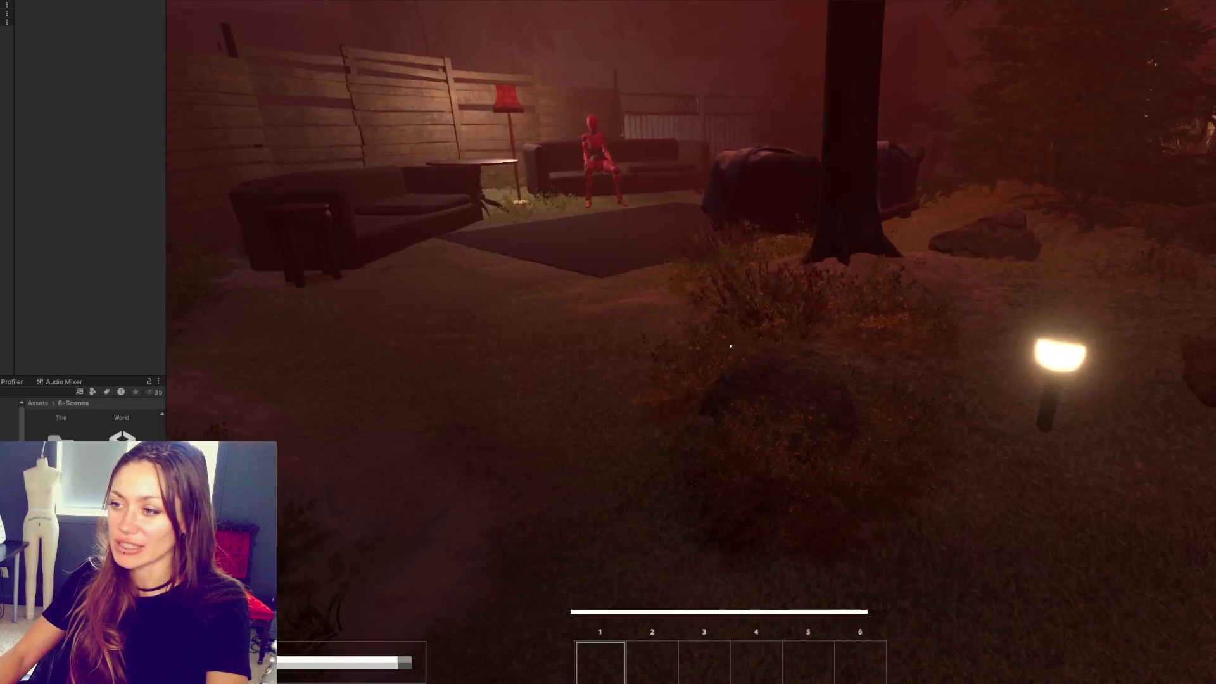
pyautogui.press('w')
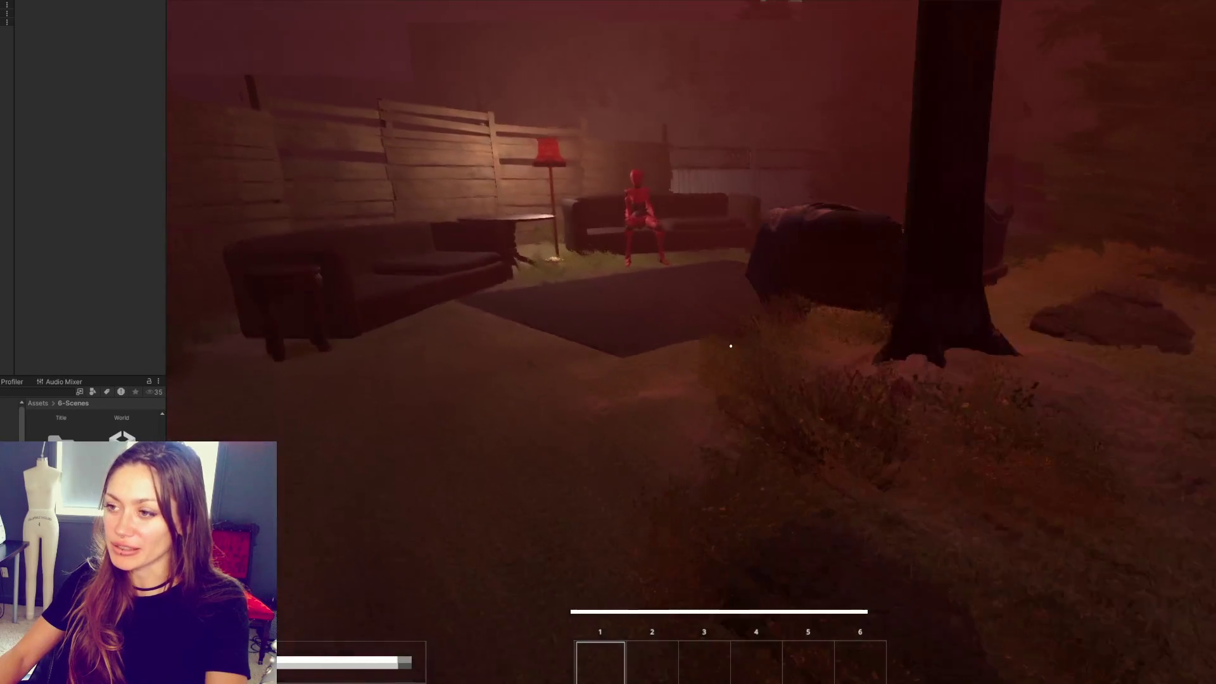
pyautogui.press('w')
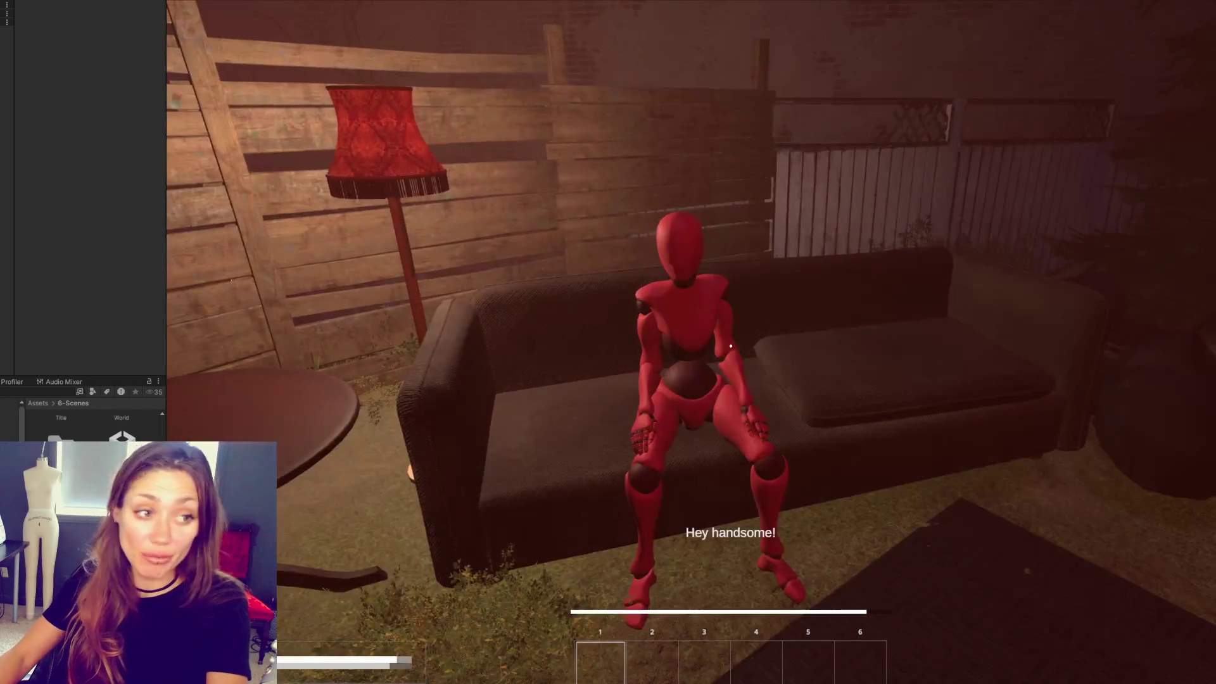
pyautogui.press('s')
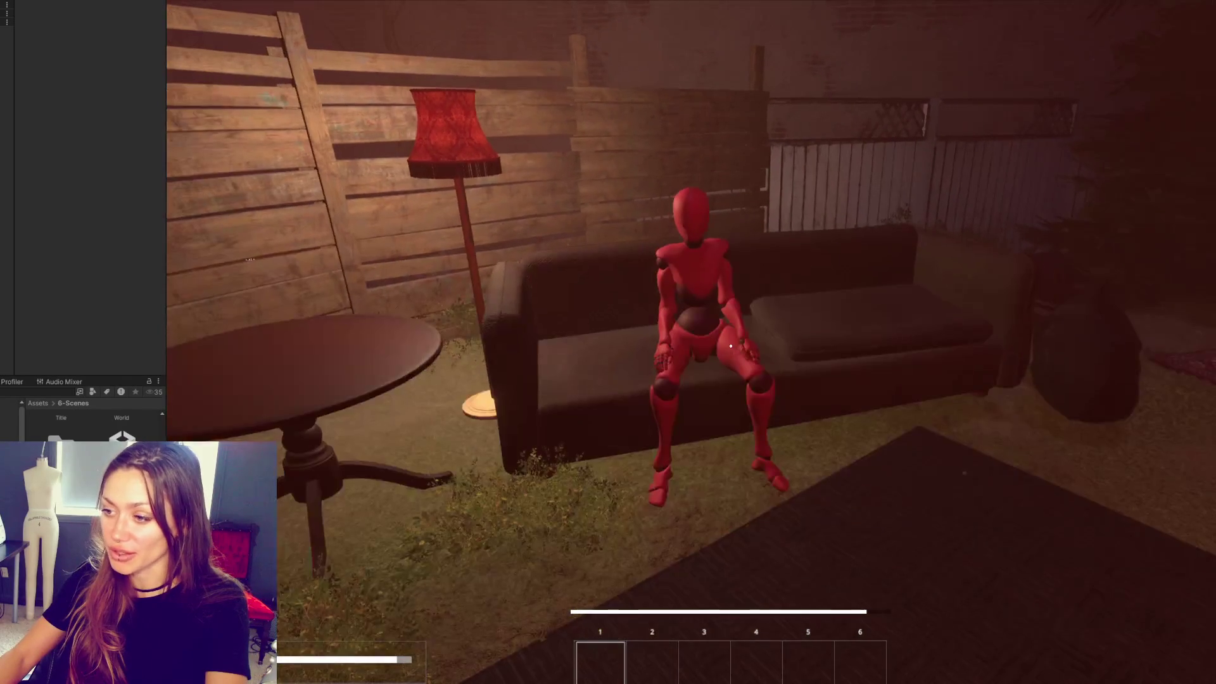
pyautogui.press('w')
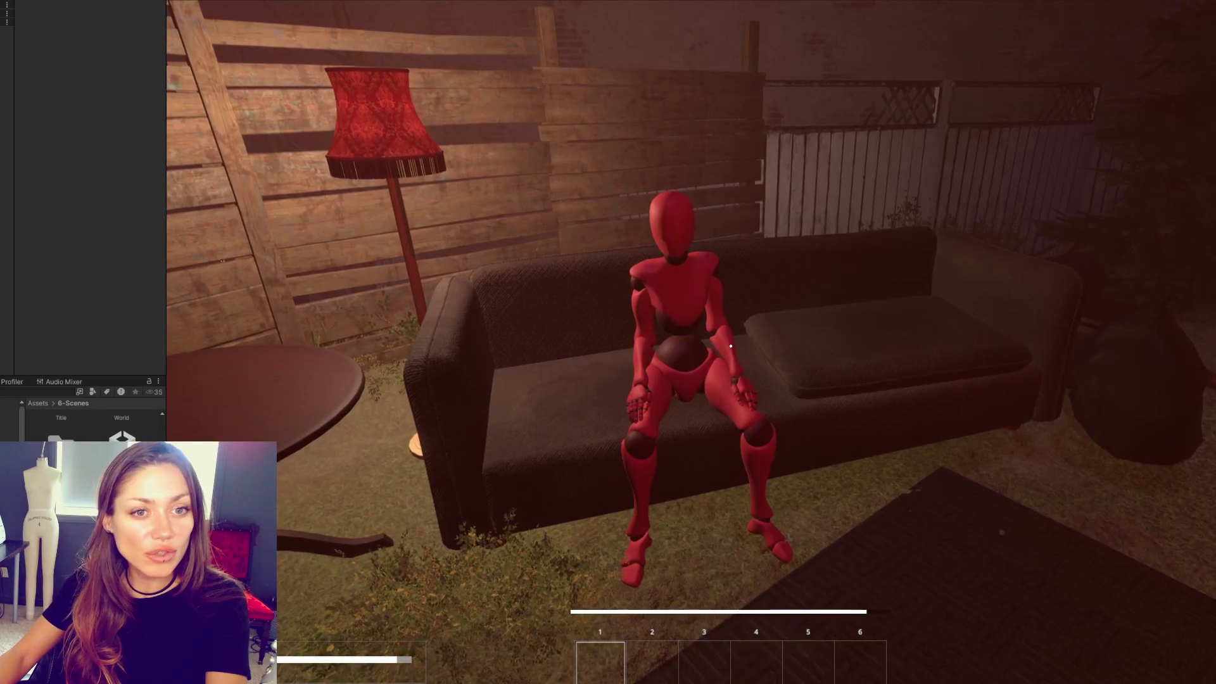
pyautogui.press('s')
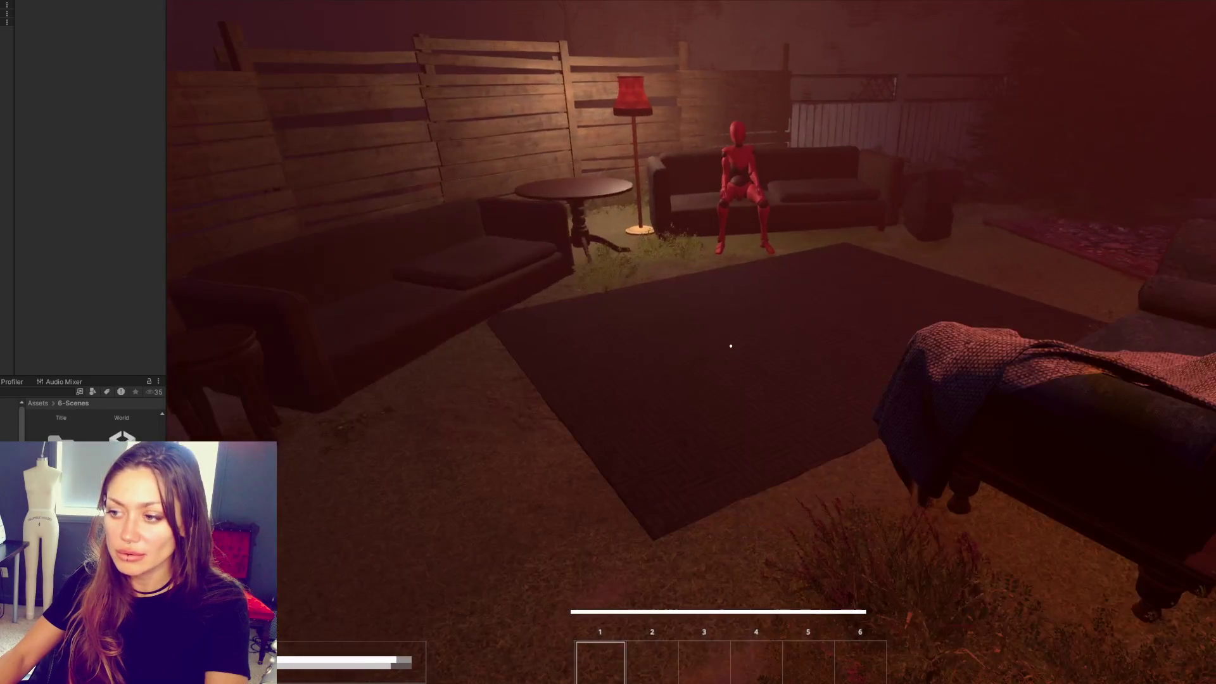
pyautogui.press('w')
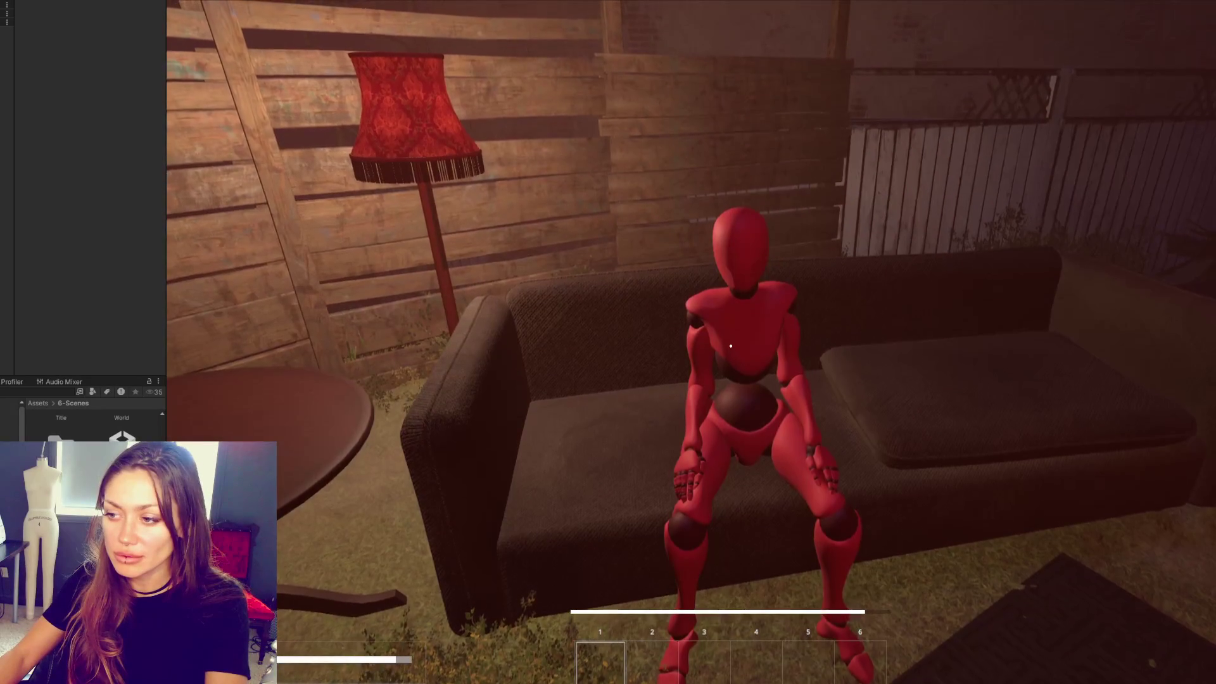
pyautogui.press('s')
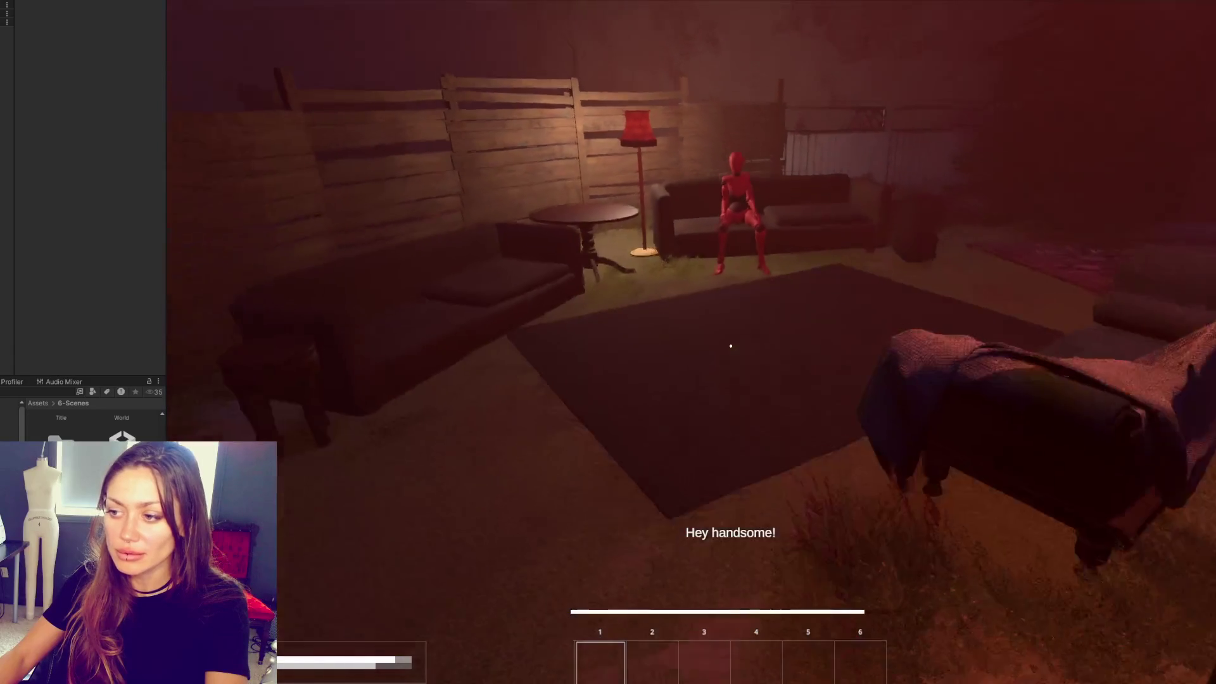
# Trigger more lines, including 'What are you lookin' at?', then pause the game and search for Audacity.
pyautogui.press('w')
pyautogui.press('w')
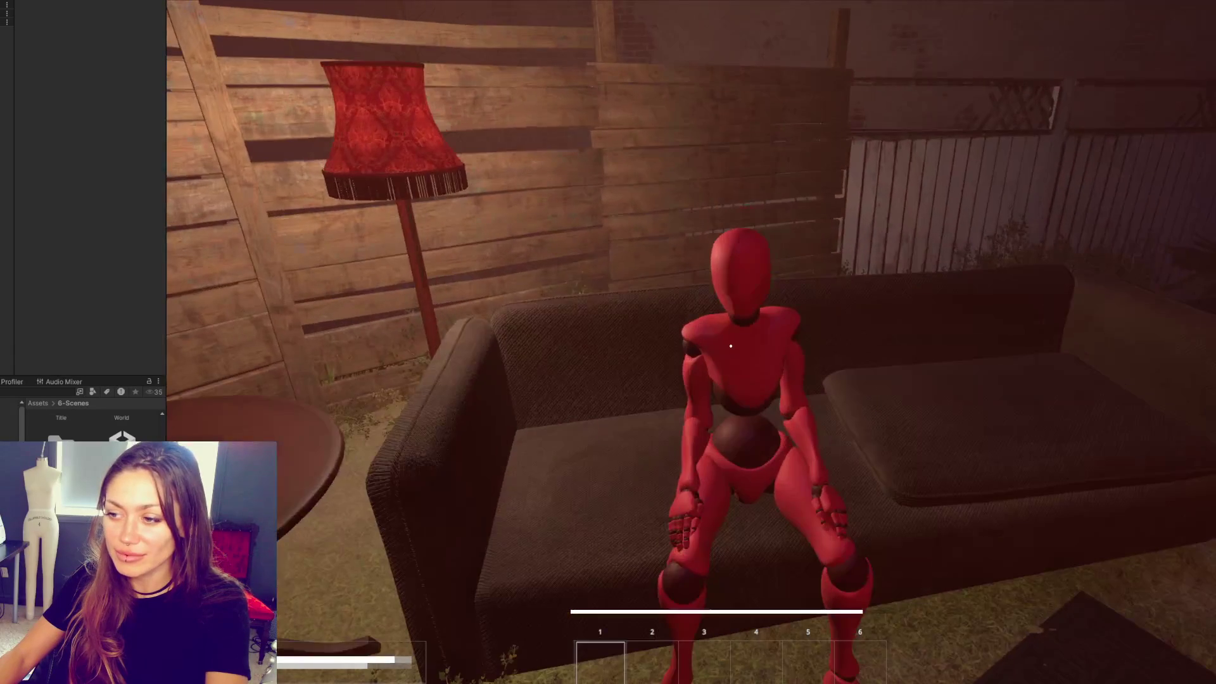
pyautogui.press('s')
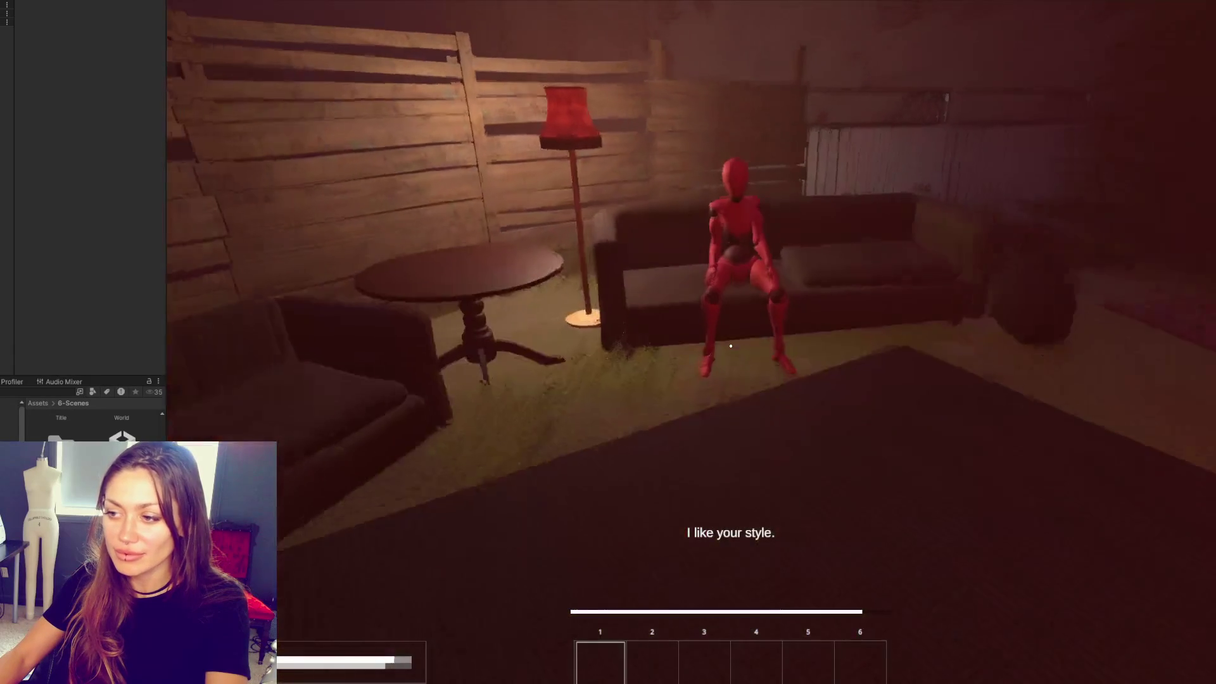
pyautogui.press('w')
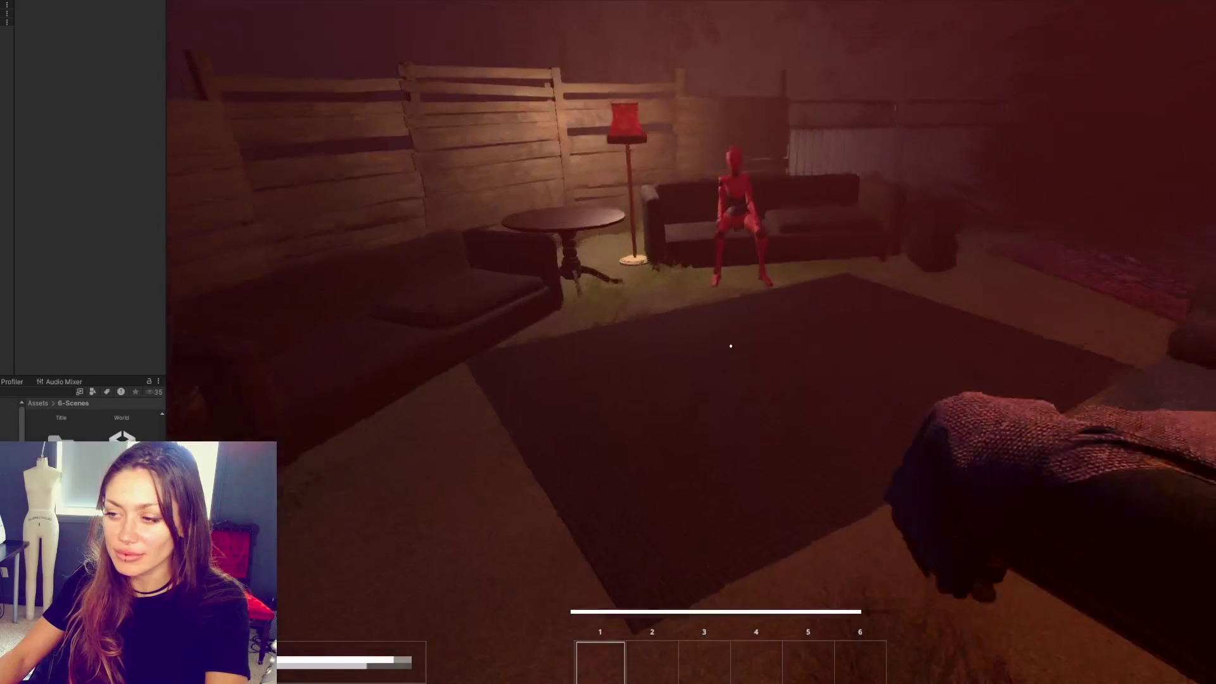
pyautogui.press('s')
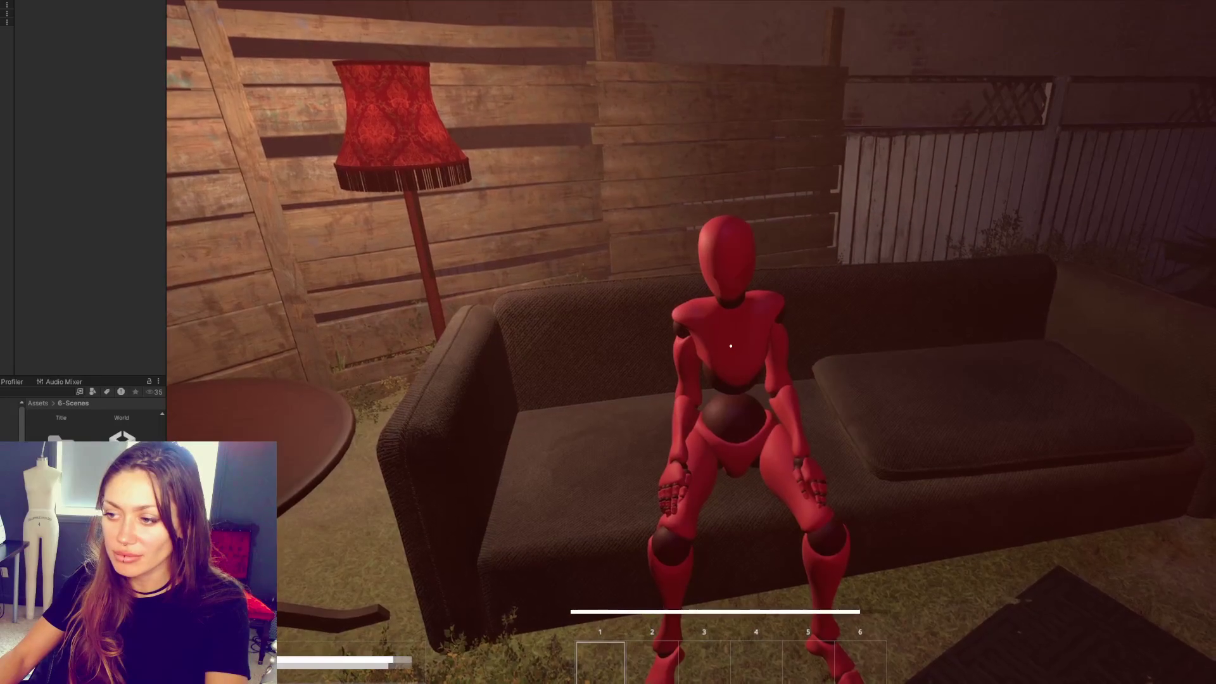
pyautogui.press('s')
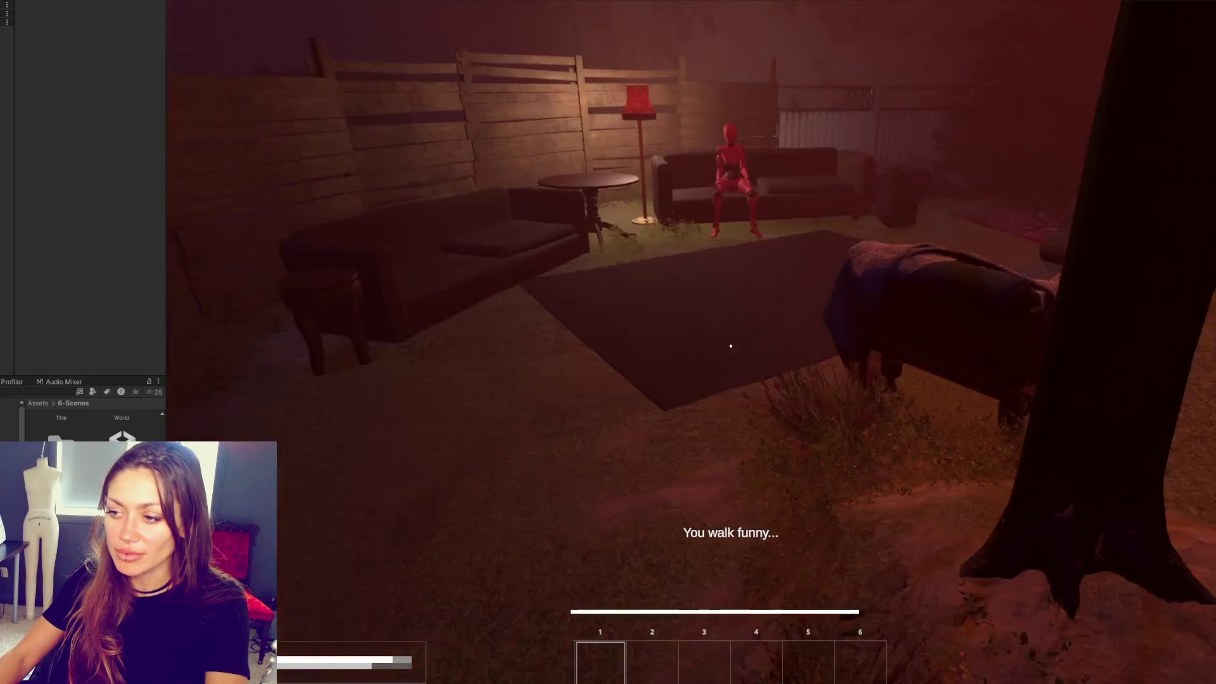
pyautogui.press('w')
pyautogui.press('w')
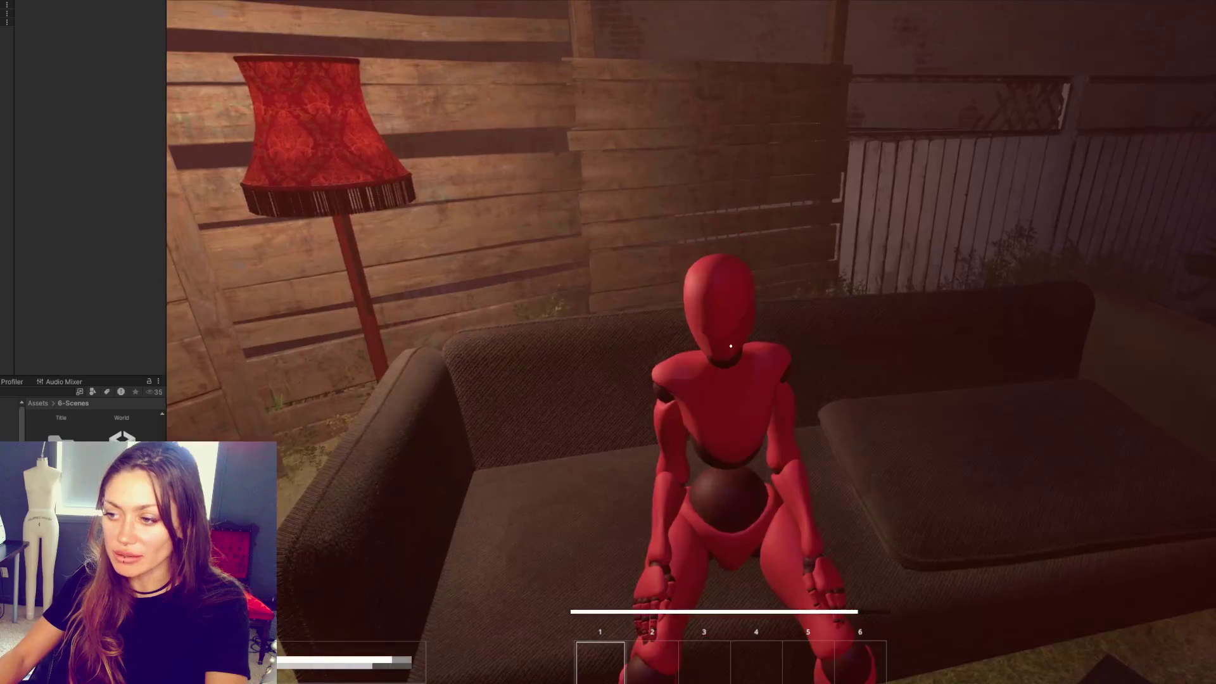
pyautogui.press('s')
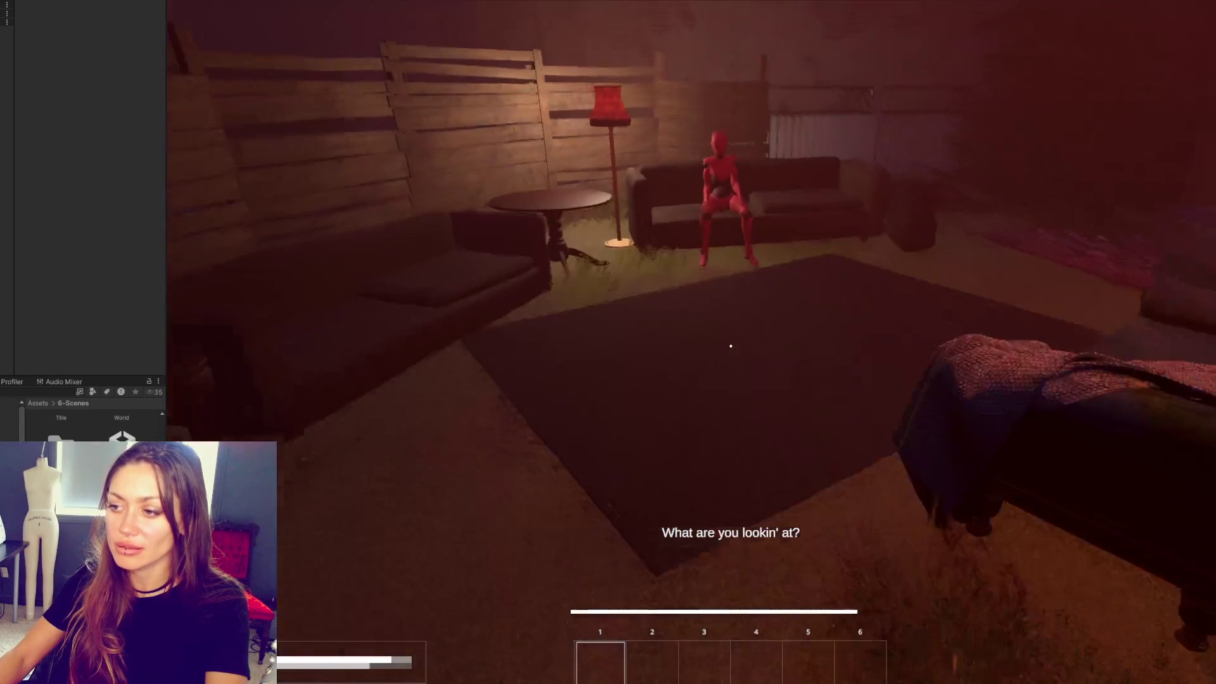
pyautogui.press('Escape')
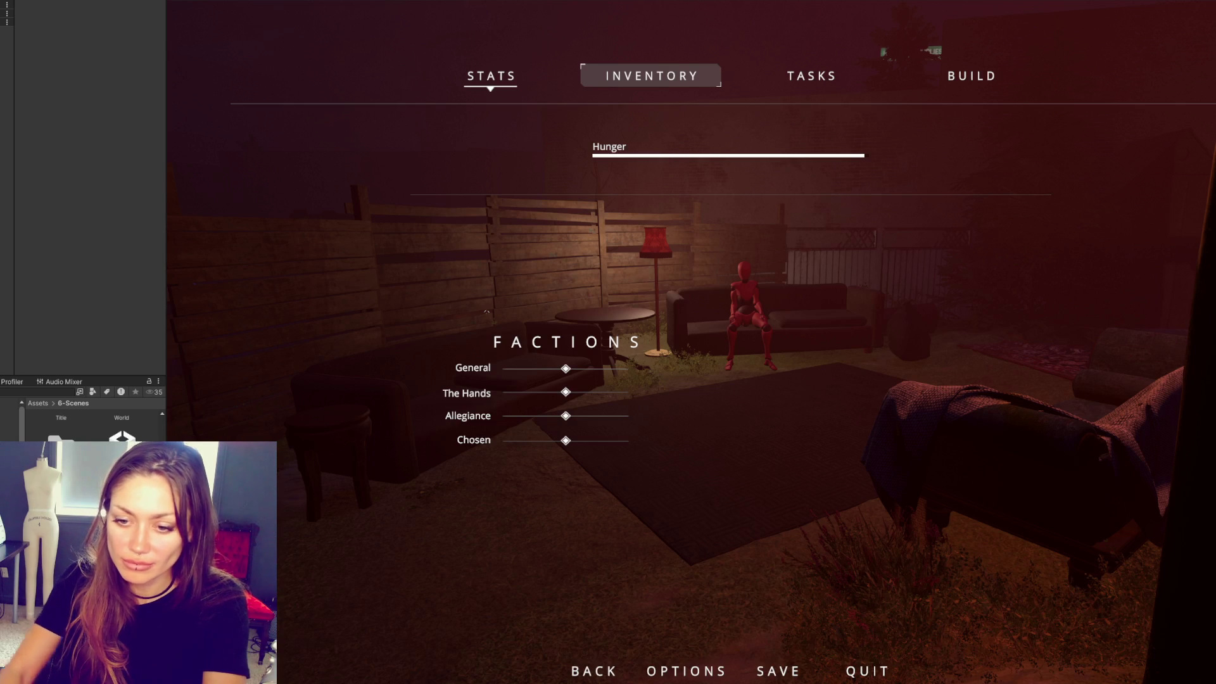
pyautogui.press('super')
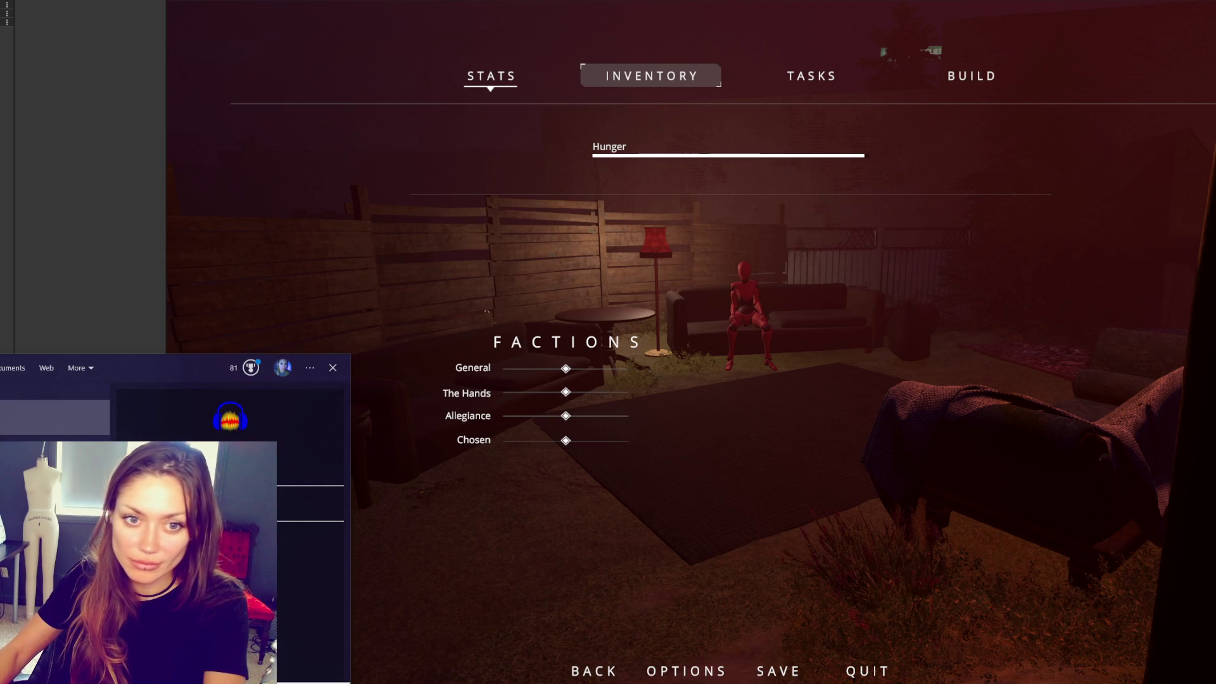
# Launch Audacity from the Windows search results.
pyautogui.press('Escape')
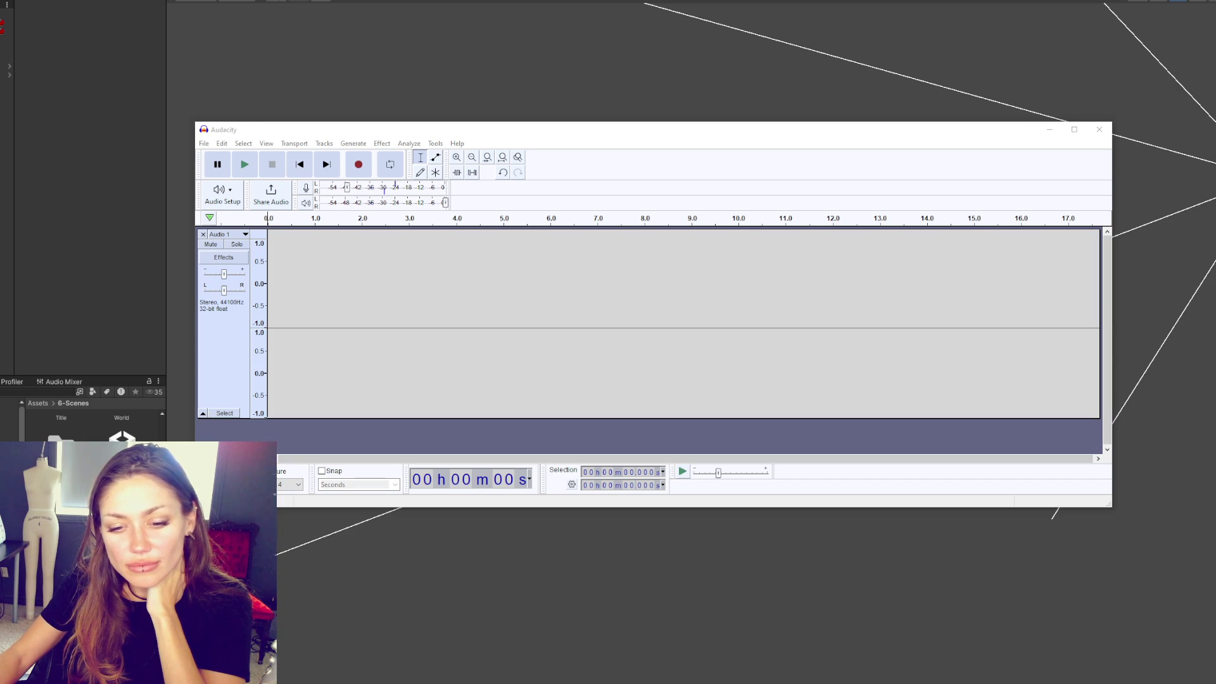
# Record a new voice clip, select it and amplify it by 2 dB.
pyautogui.click(369, 168)
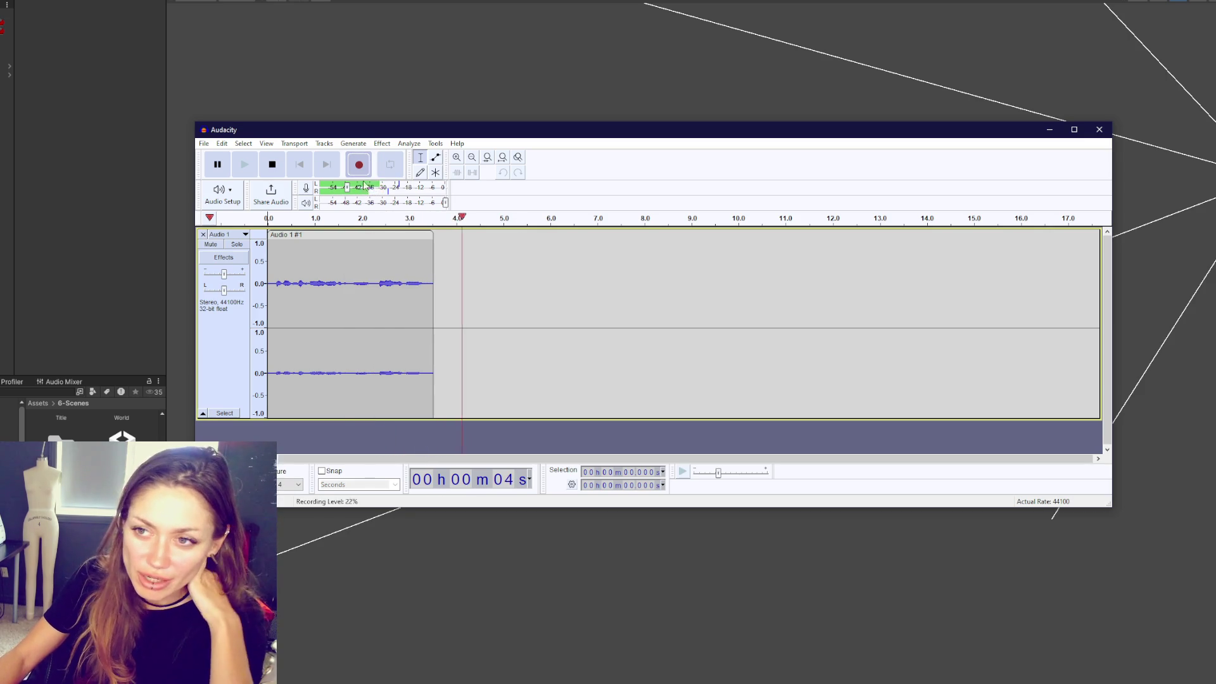
pyautogui.press('space')
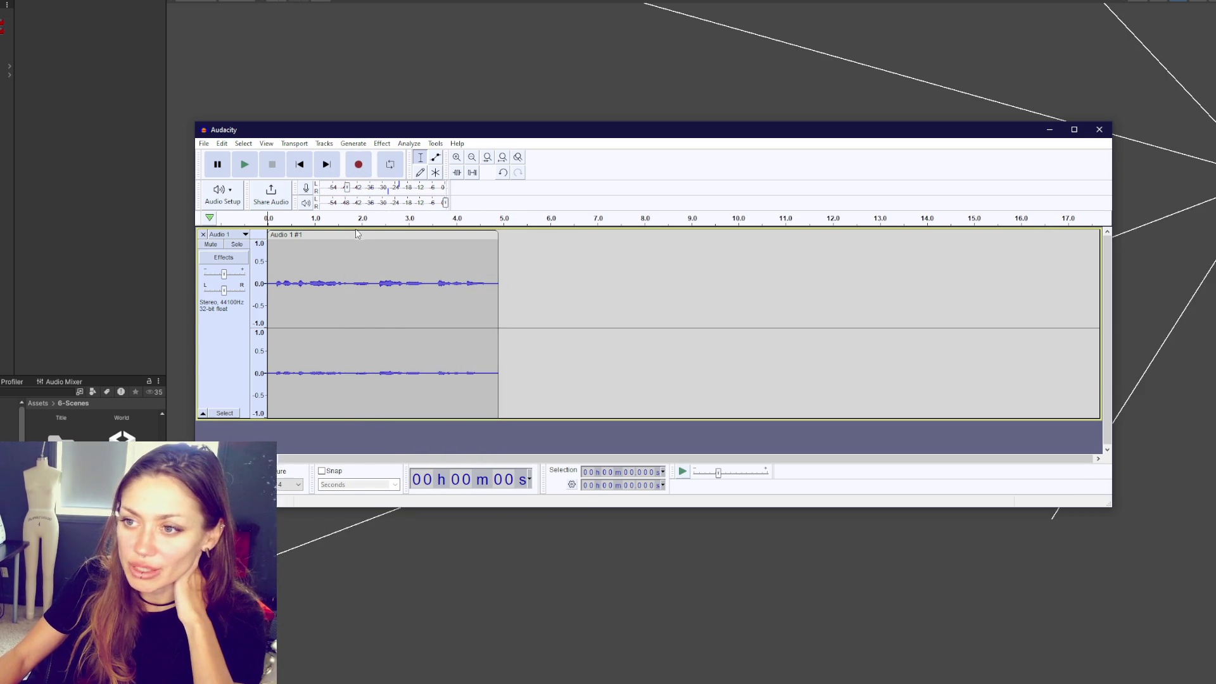
pyautogui.click(357, 234)
pyautogui.click(324, 143)
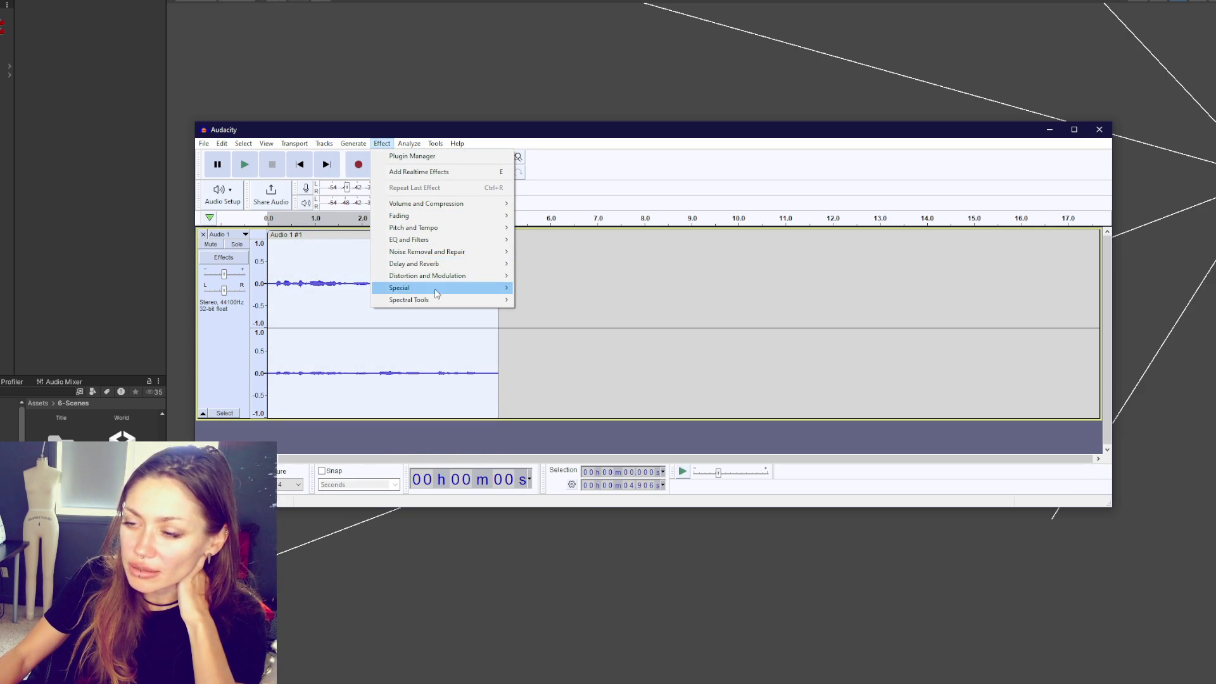
pyautogui.moveTo(443, 203)
pyautogui.click(545, 204)
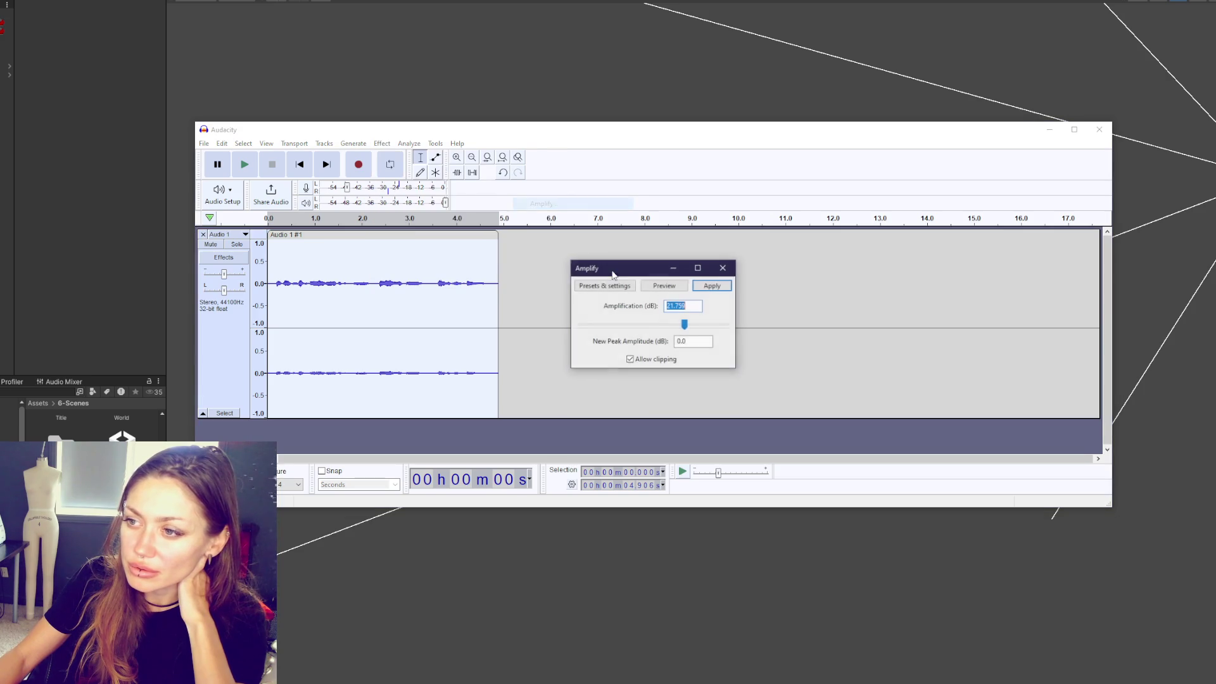
pyautogui.write('2')
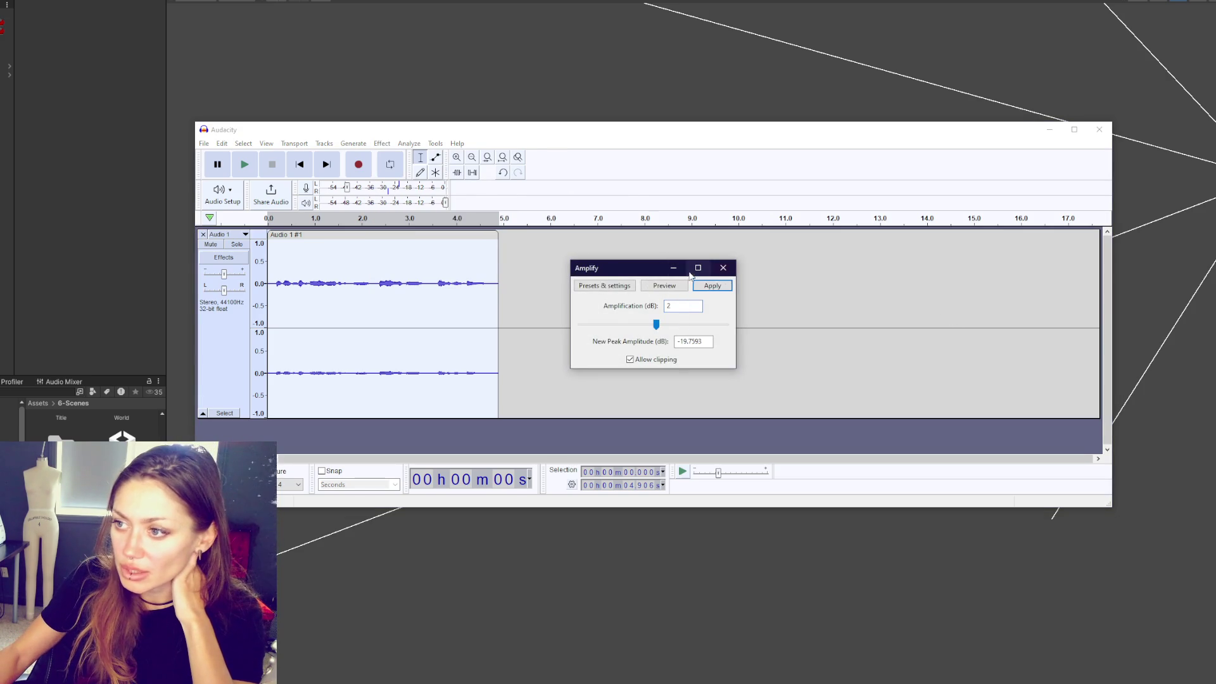
pyautogui.click(712, 285)
# Export the clip as Ogg Vorbis file 'areyounew' and close Audacity without saving.
pyautogui.click(204, 143)
pyautogui.click(236, 224)
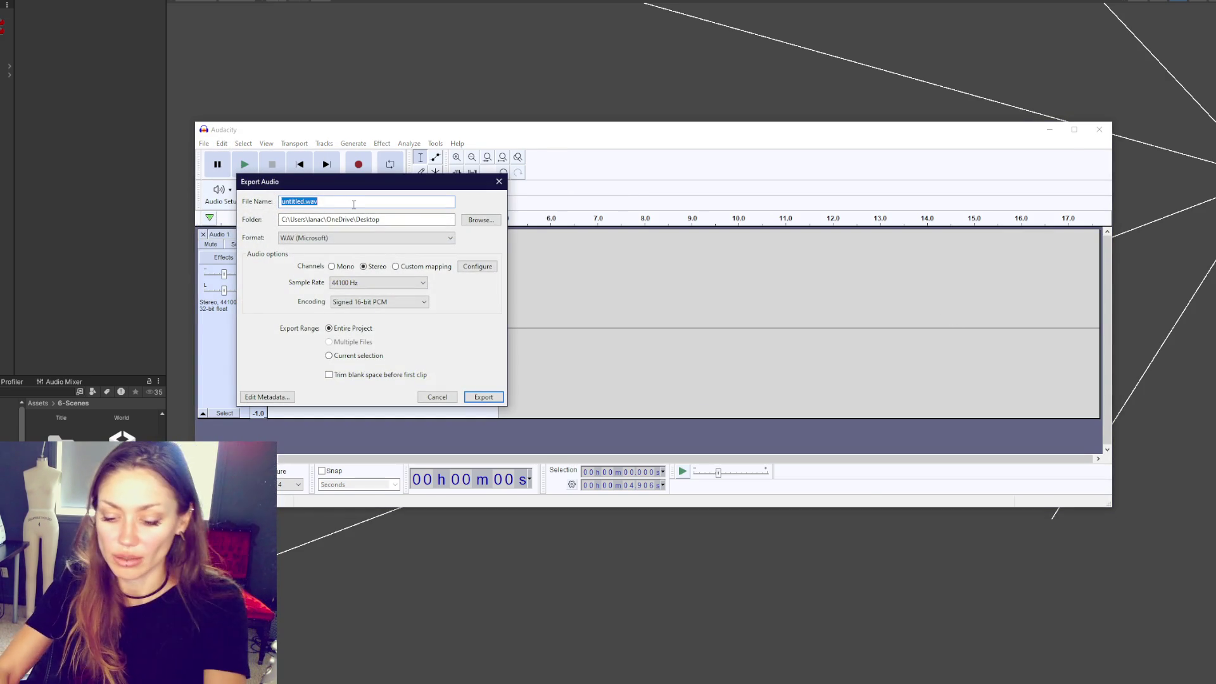
pyautogui.write('areyounew')
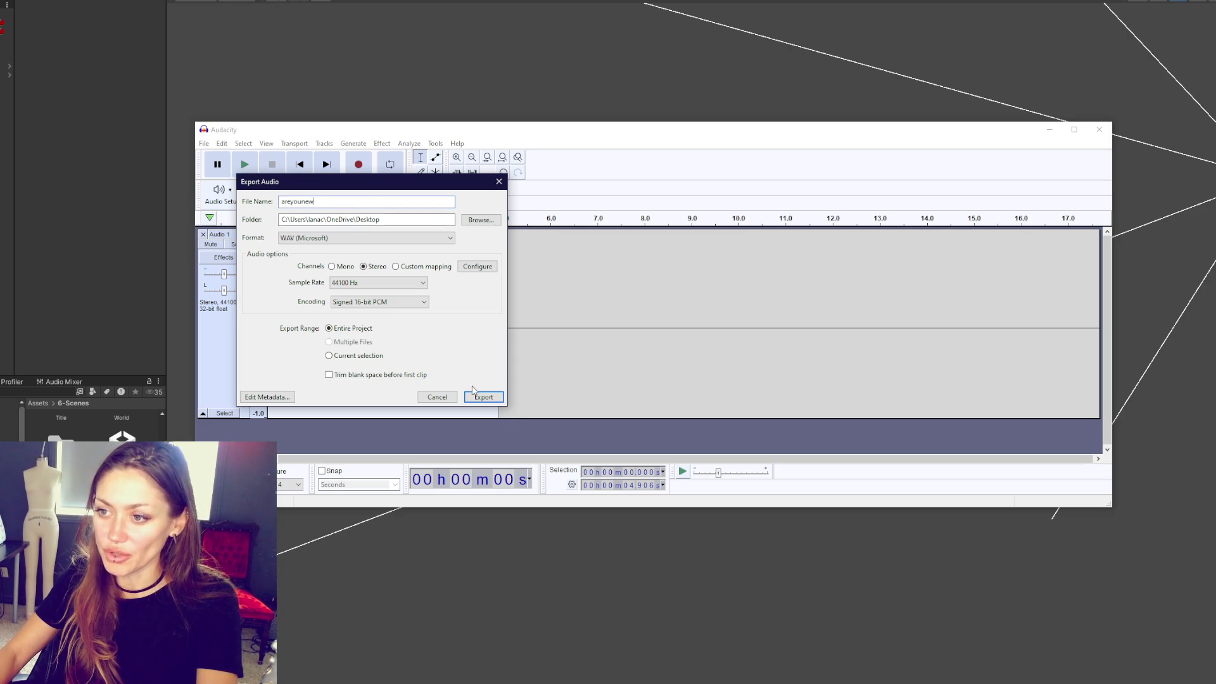
pyautogui.click(441, 239)
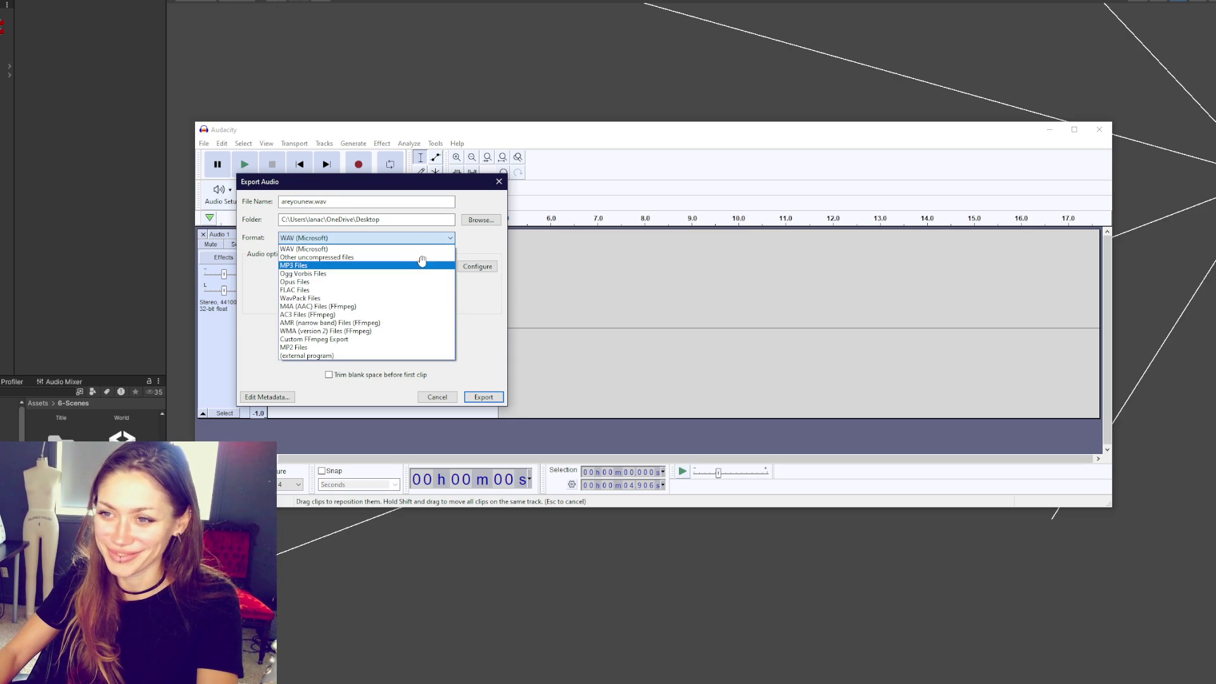
pyautogui.click(426, 273)
pyautogui.click(494, 407)
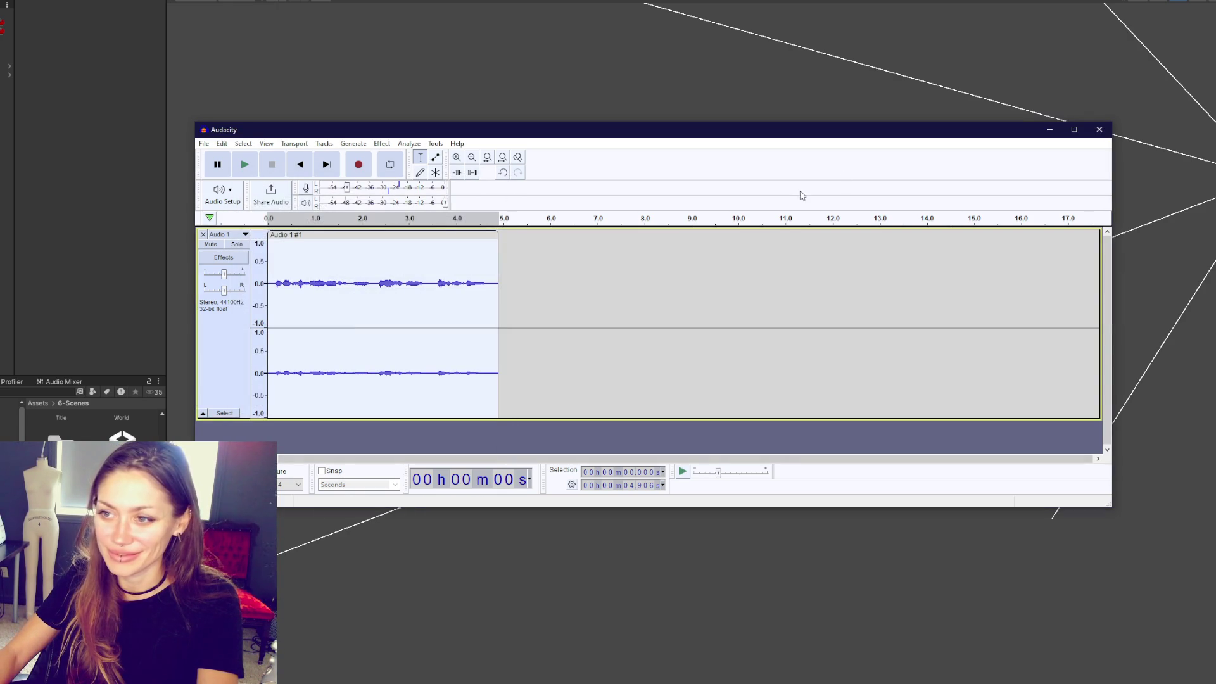
pyautogui.click(1099, 129)
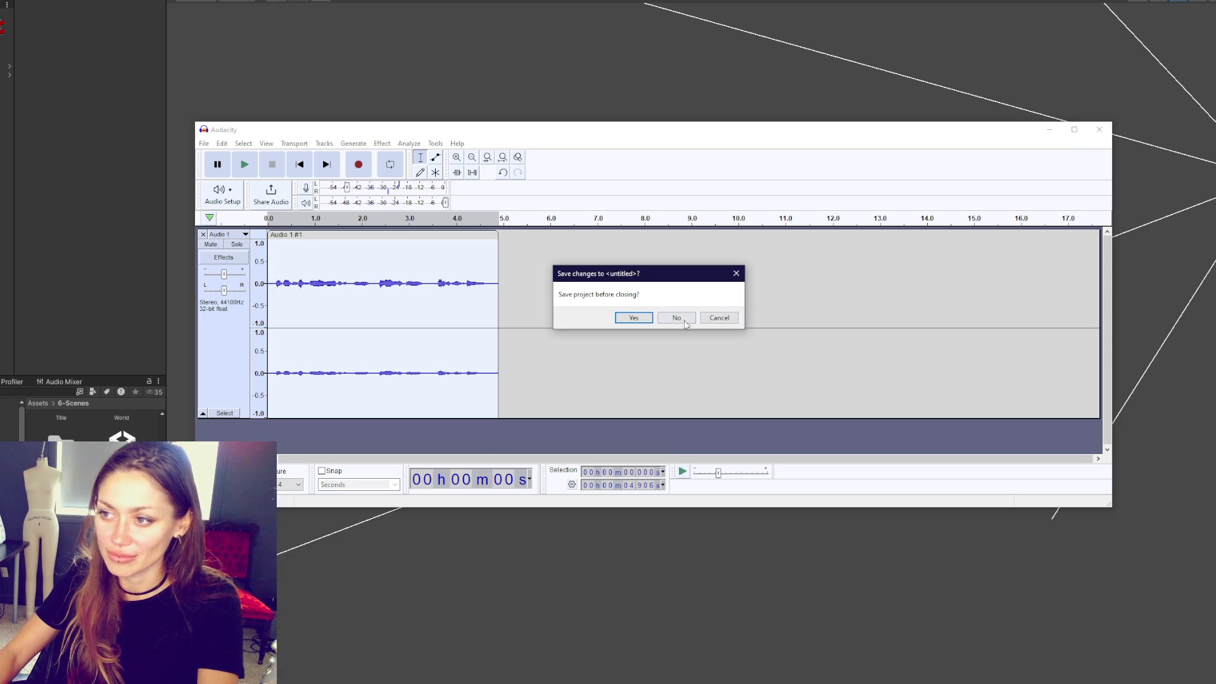
pyautogui.click(686, 319)
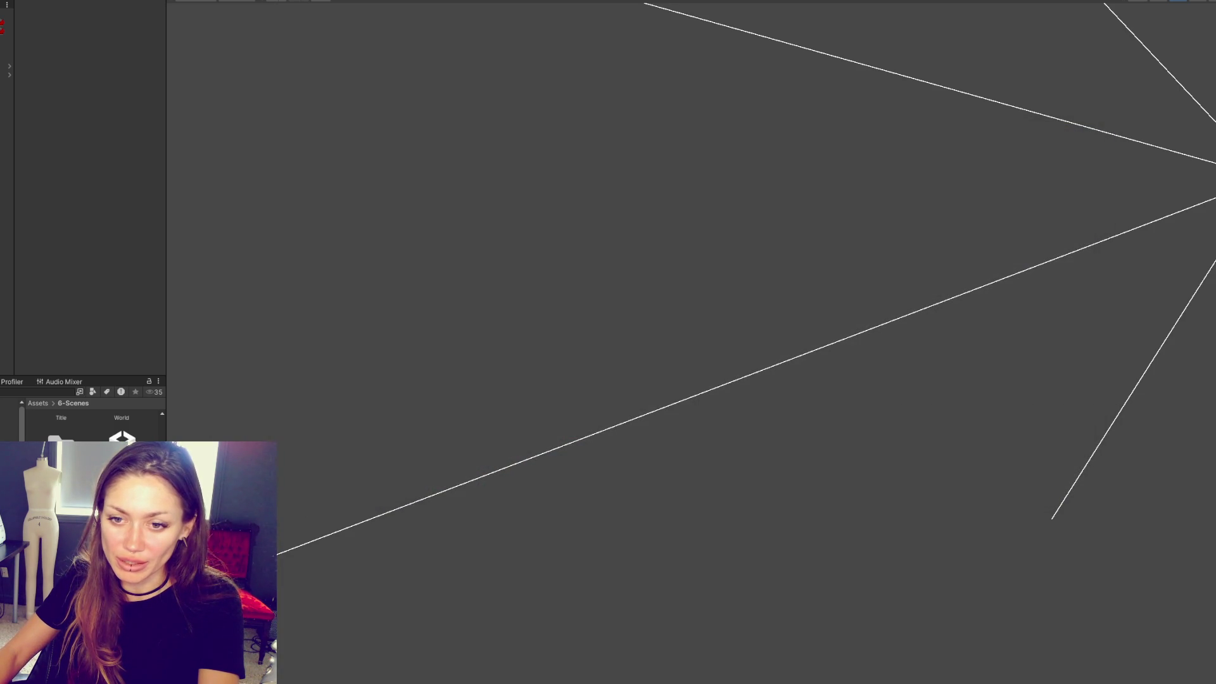
# Browse the Project folder tree into Resources toward the Sleepy voice lines and widen the left panels.
pyautogui.click(9, 431)
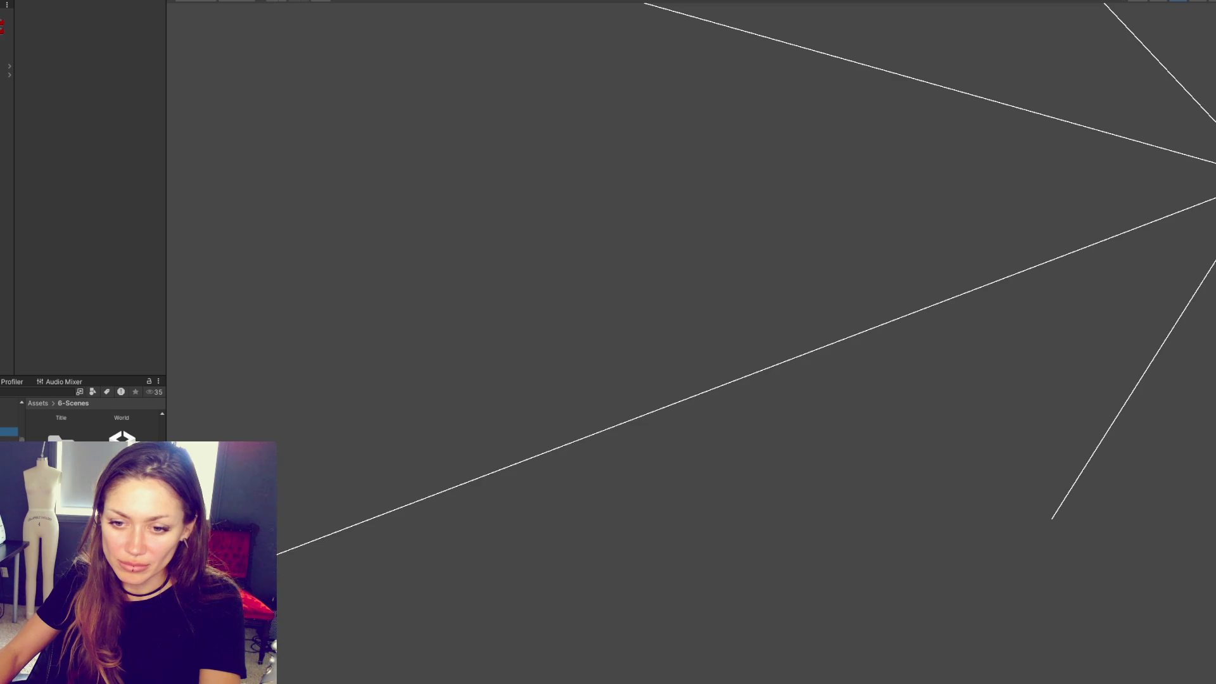
pyautogui.click(13, 453)
pyautogui.moveTo(166, 587); pyautogui.dragTo(326, 587)
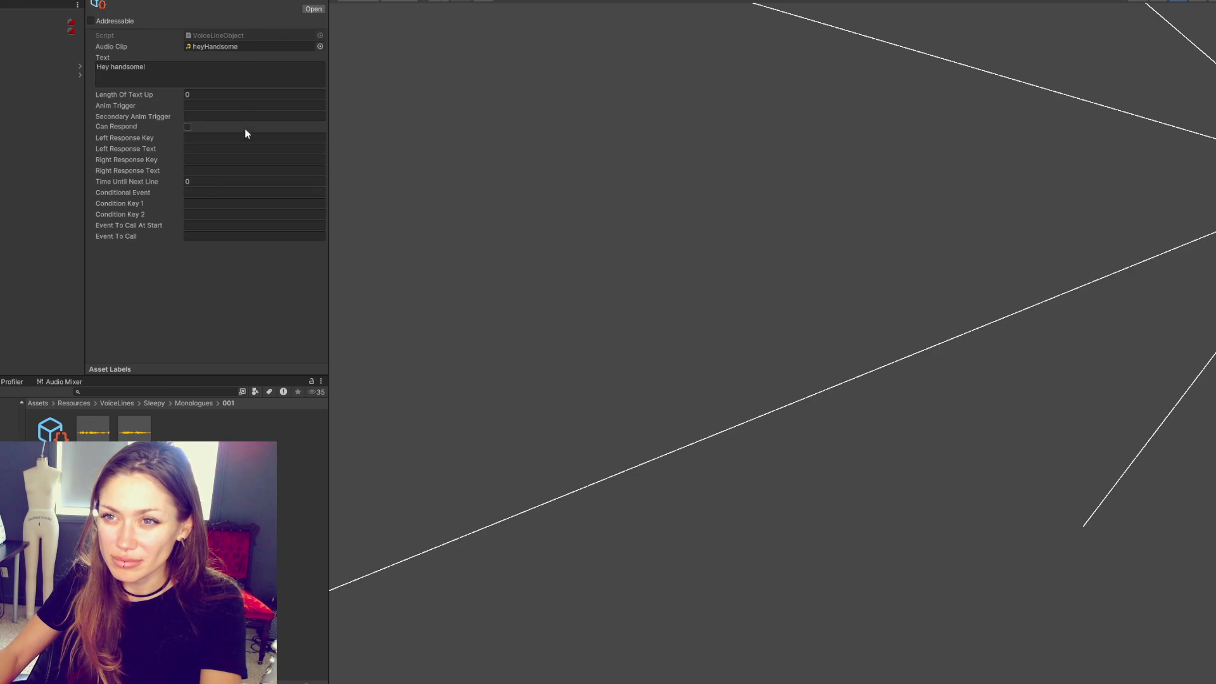
# Start the subtitle text as 'Are you new here? Where' and preview the areyounew clip.
pyautogui.click(170, 69)
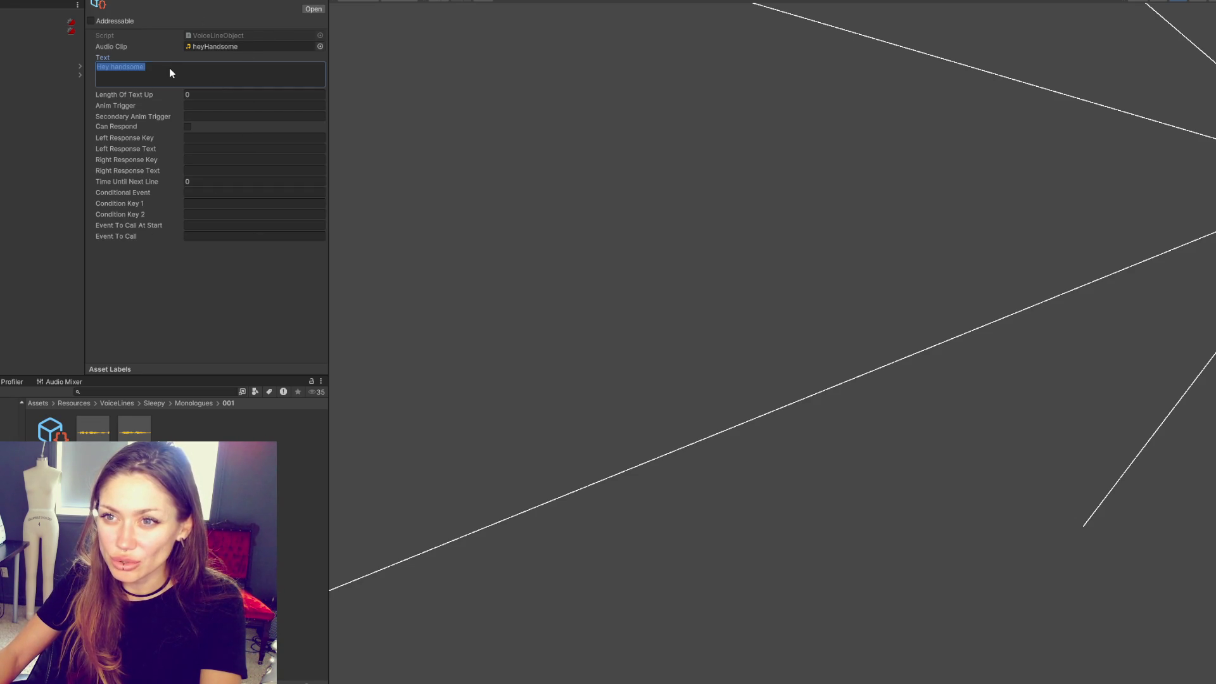
pyautogui.write('Are you new he')
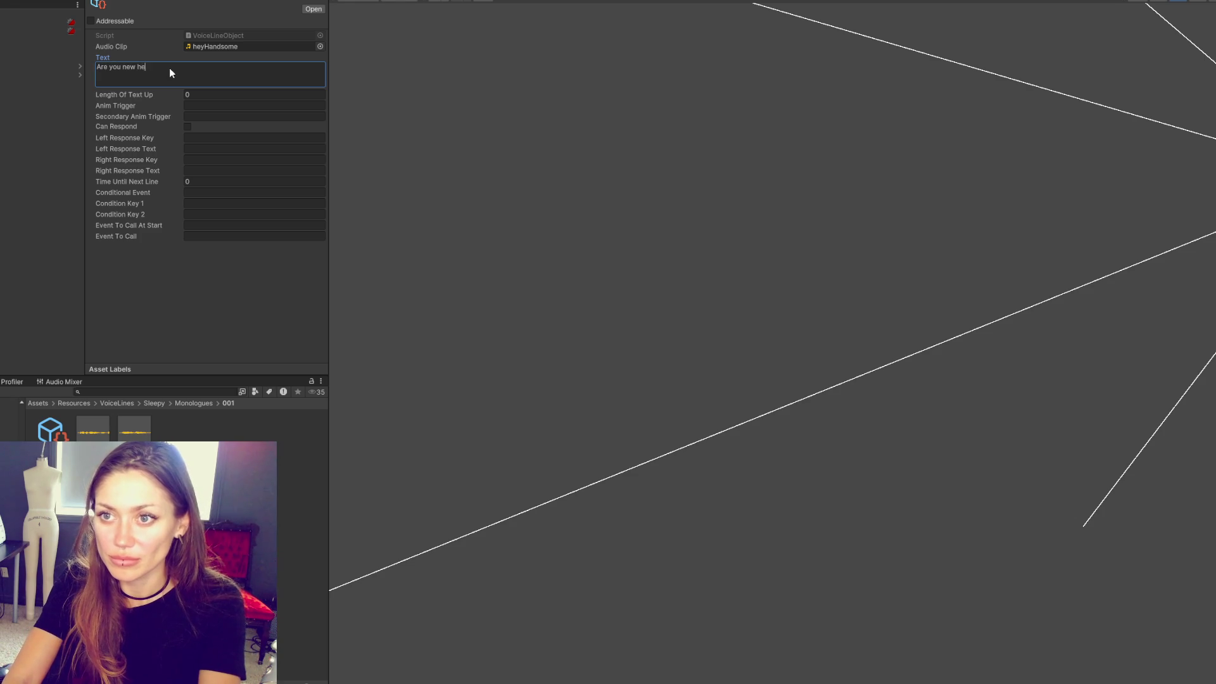
pyautogui.write('re? Where')
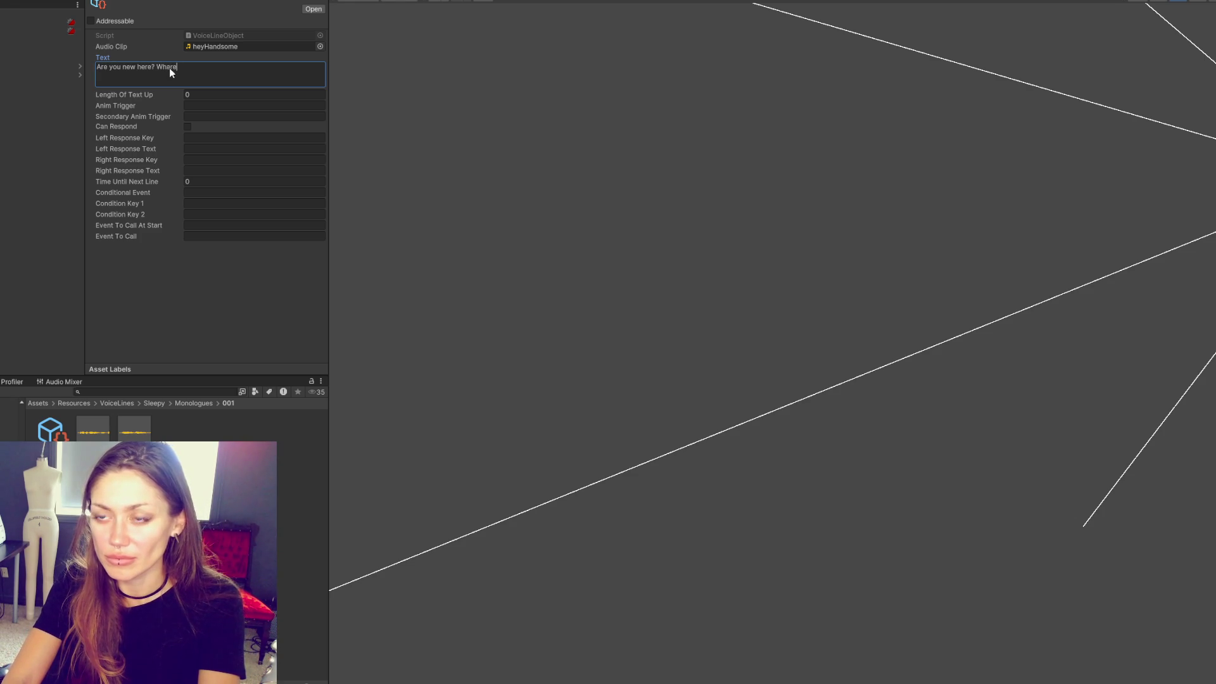
pyautogui.click(95, 429)
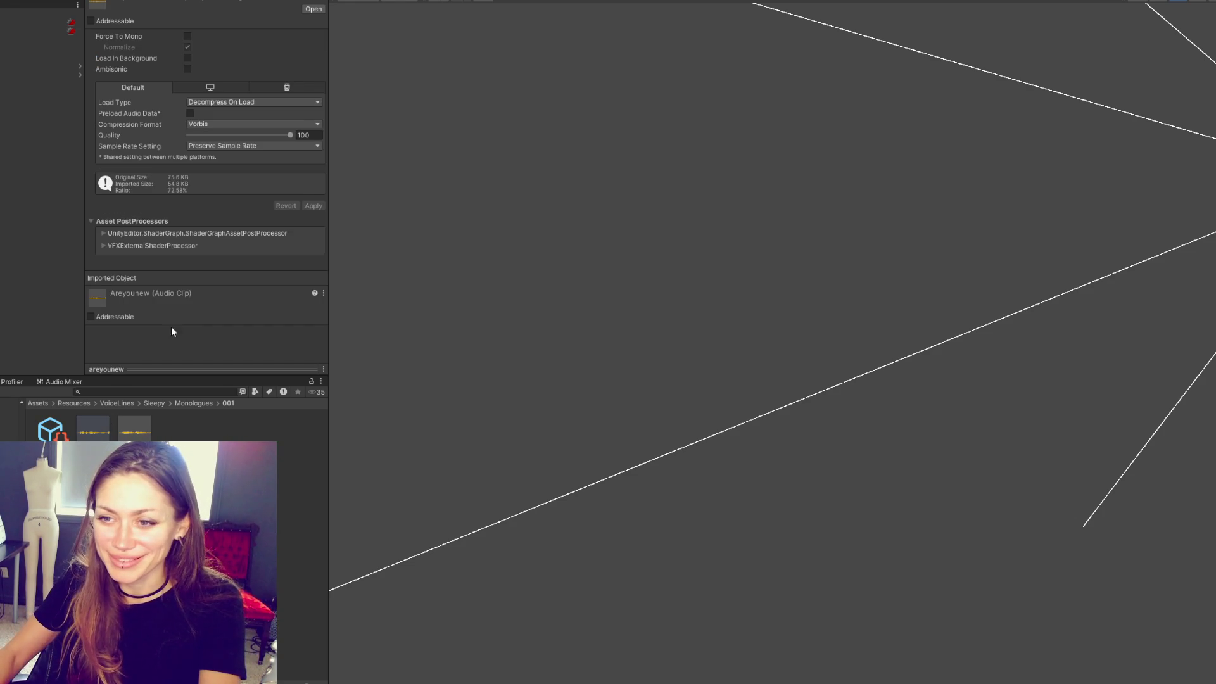
pyautogui.moveTo(196, 368); pyautogui.dragTo(208, 252)
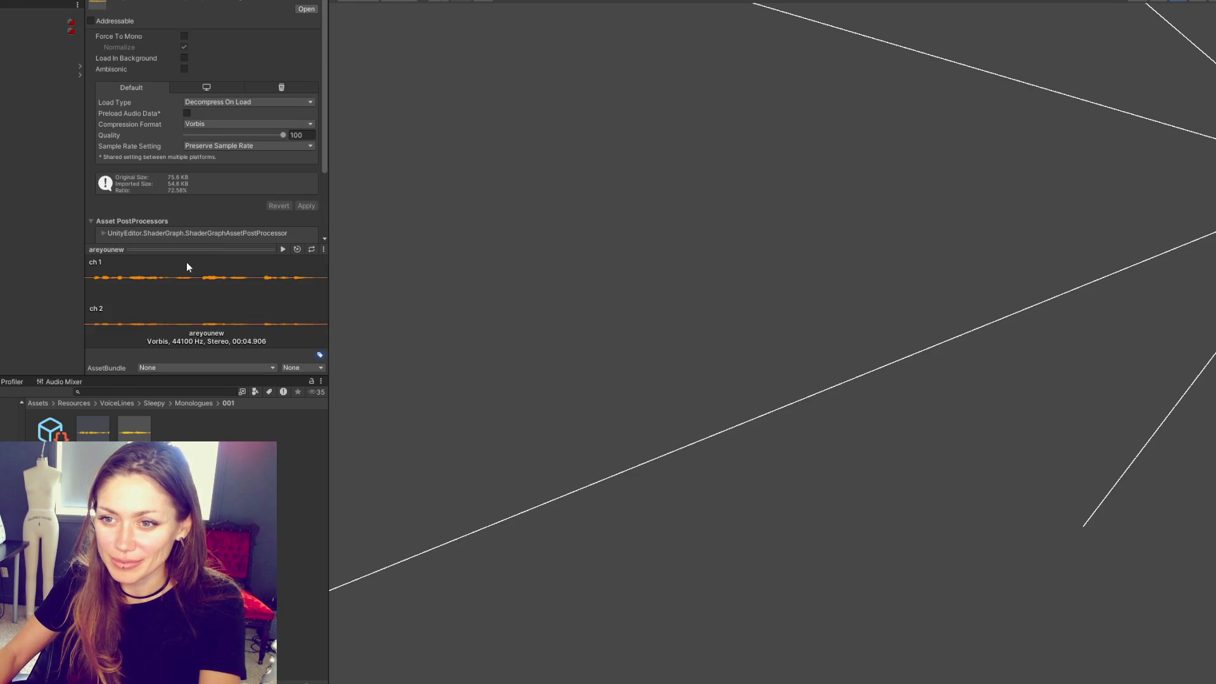
pyautogui.click(282, 249)
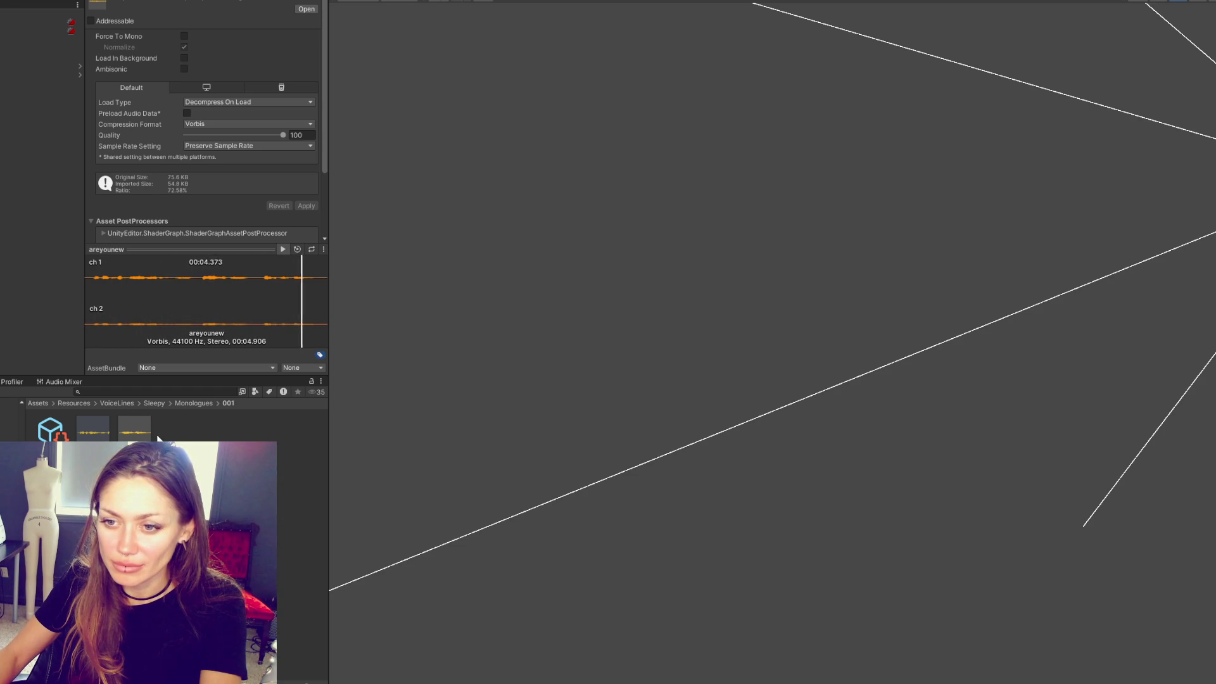
pyautogui.click(51, 430)
# Rewrite the subtitle's opening as 'I don't think I', then replay areyounew to check the wording.
pyautogui.click(217, 77)
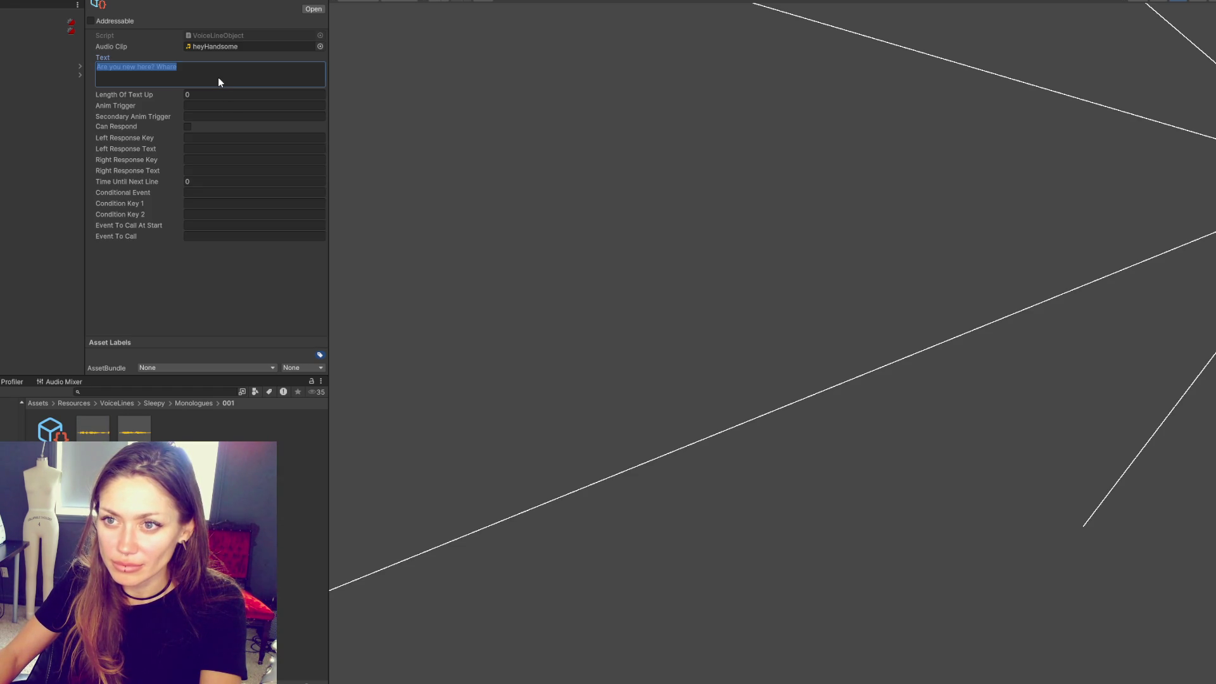
pyautogui.click(217, 77)
pyautogui.press('BackSpace')
pyautogui.press('BackSpace')
pyautogui.press('BackSpace')
pyautogui.press('BackSpace')
pyautogui.write('I don')
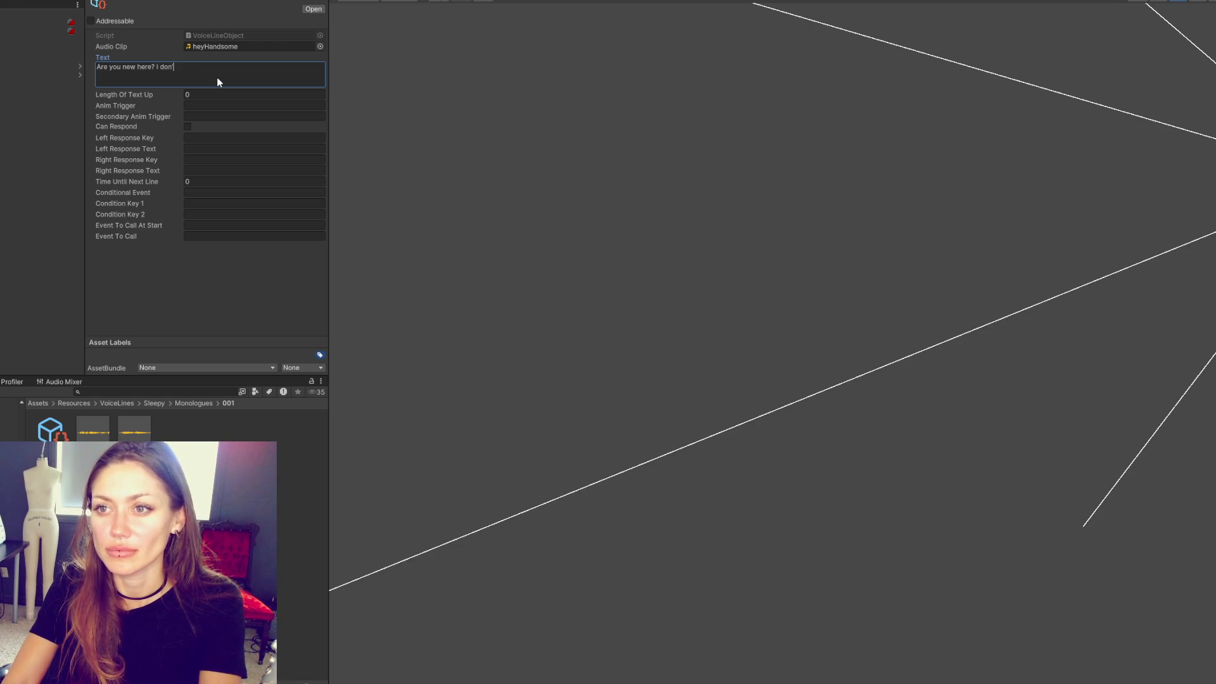
pyautogui.write("'t think I")
pyautogui.hotkey('ctrl', 'a')
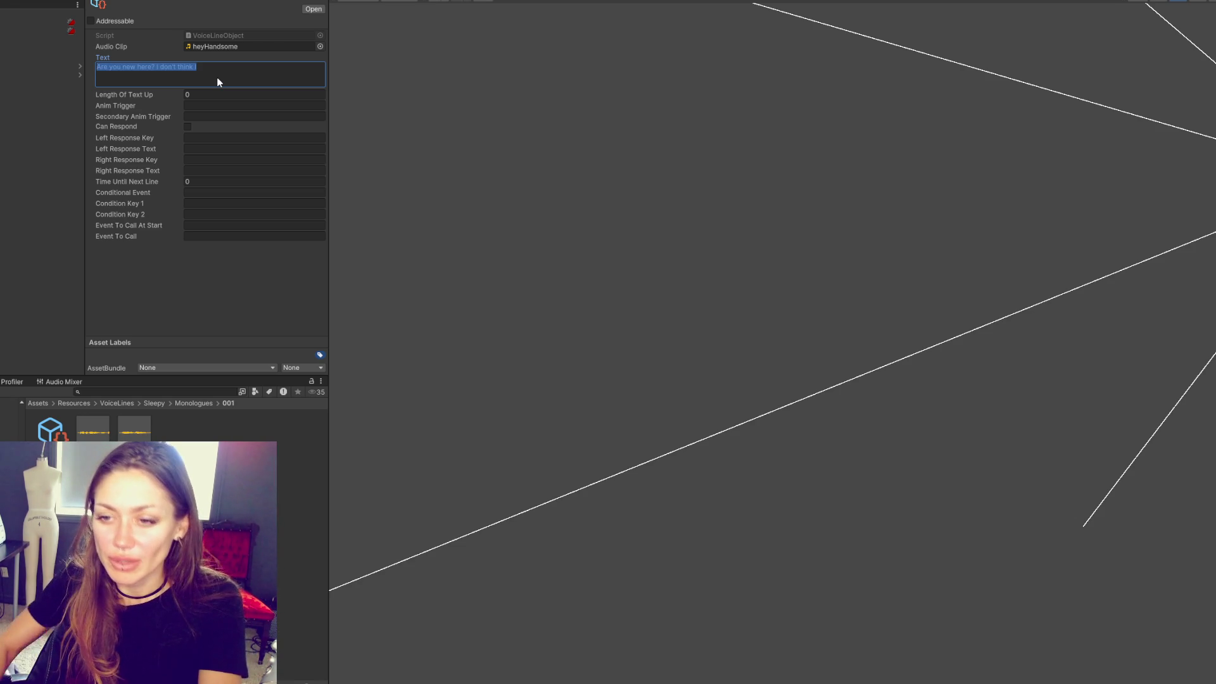
pyautogui.click(93, 431)
pyautogui.click(281, 250)
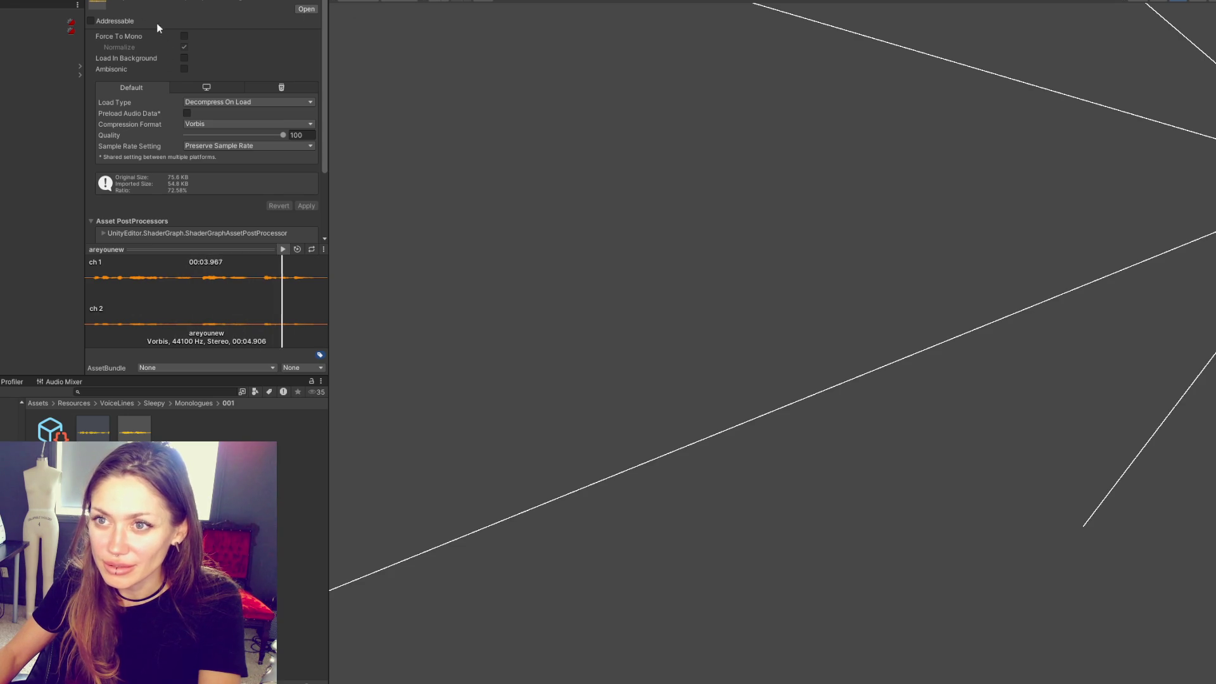
# Finish the subtitle 'I don't think I've seen you around here before. Are you new here? Where did you come from?' and assign areyounew as the Audio Clip.
pyautogui.click(213, 75)
pyautogui.write('I d')
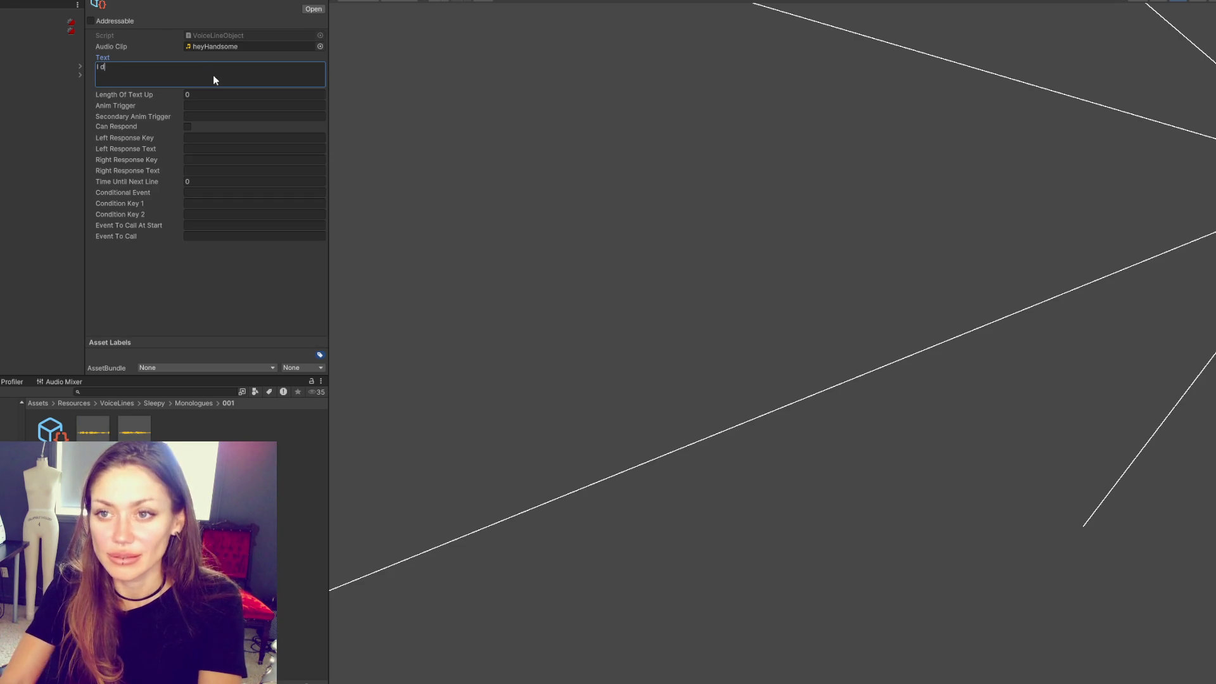
pyautogui.write("on't think I've seen you are")
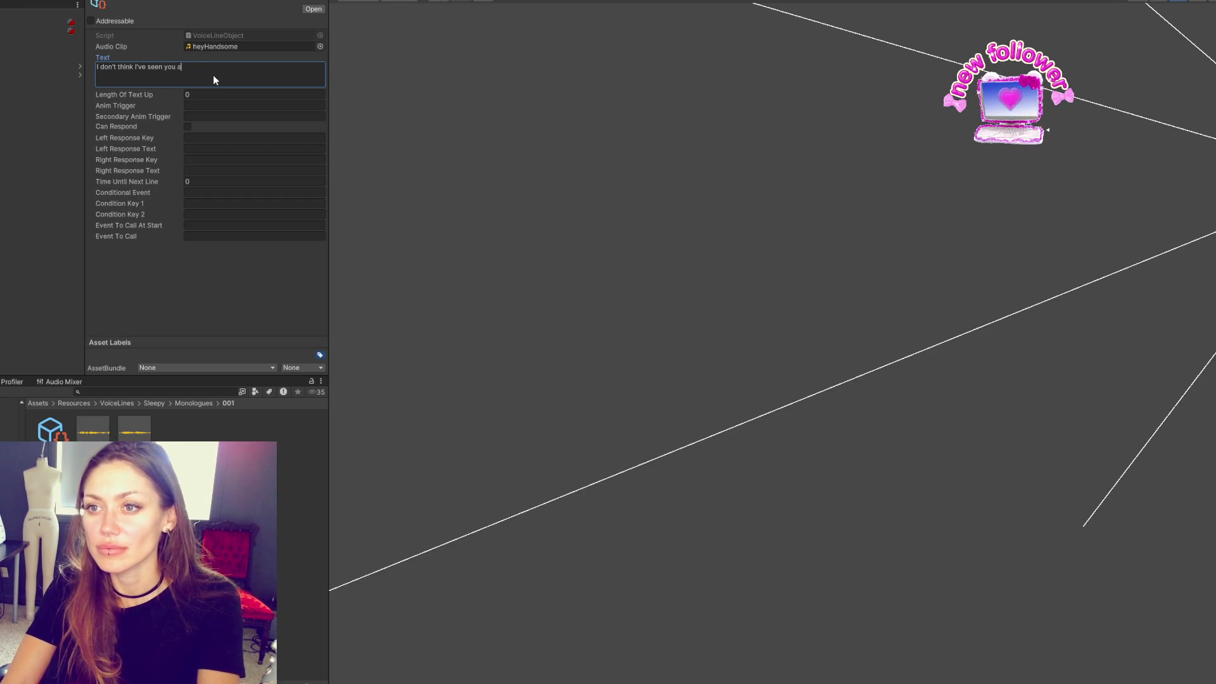
pyautogui.press('BackSpace')
pyautogui.write('ound here before. ')
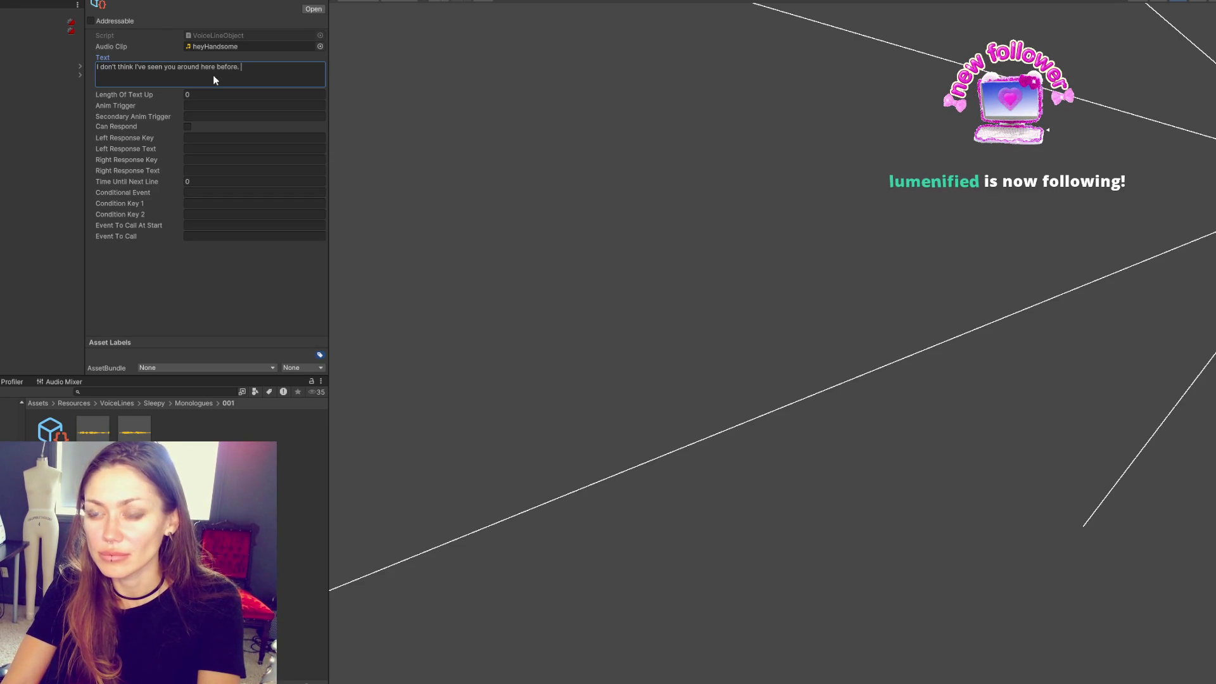
pyautogui.write('Are you new here? ')
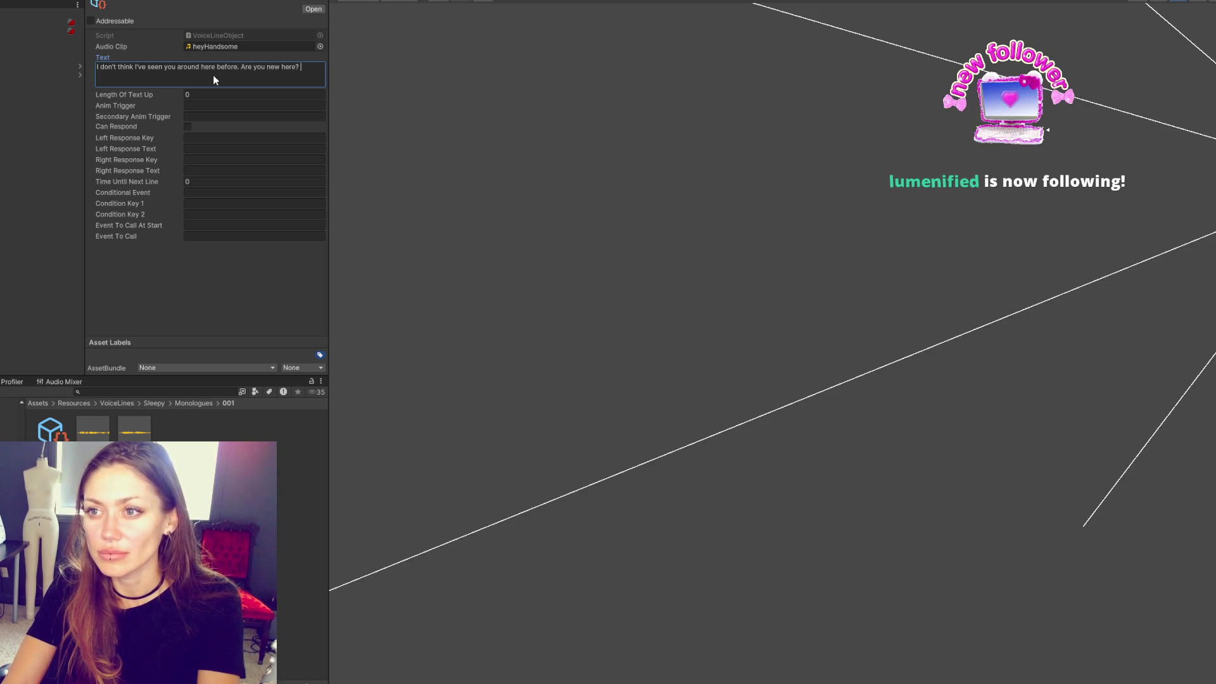
pyautogui.write('Where did you come from?')
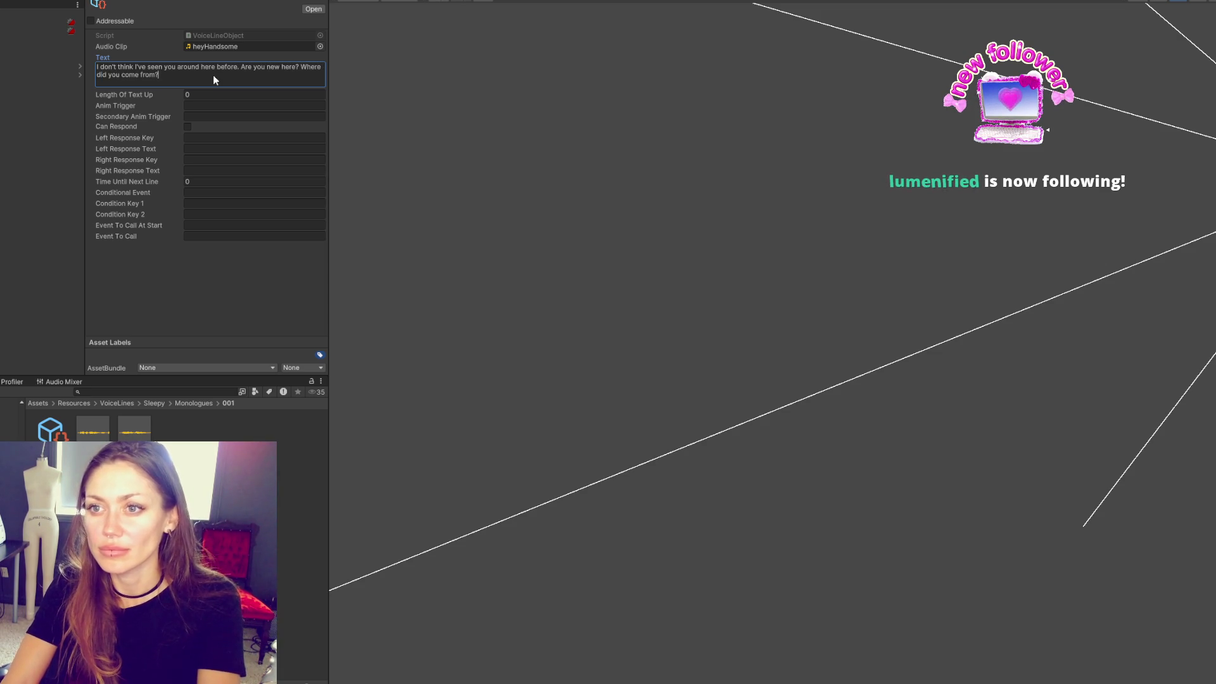
pyautogui.moveTo(93, 432)
pyautogui.mouseDown()
pyautogui.moveTo(306, 31)
pyautogui.moveTo(269, 47)
pyautogui.mouseUp()
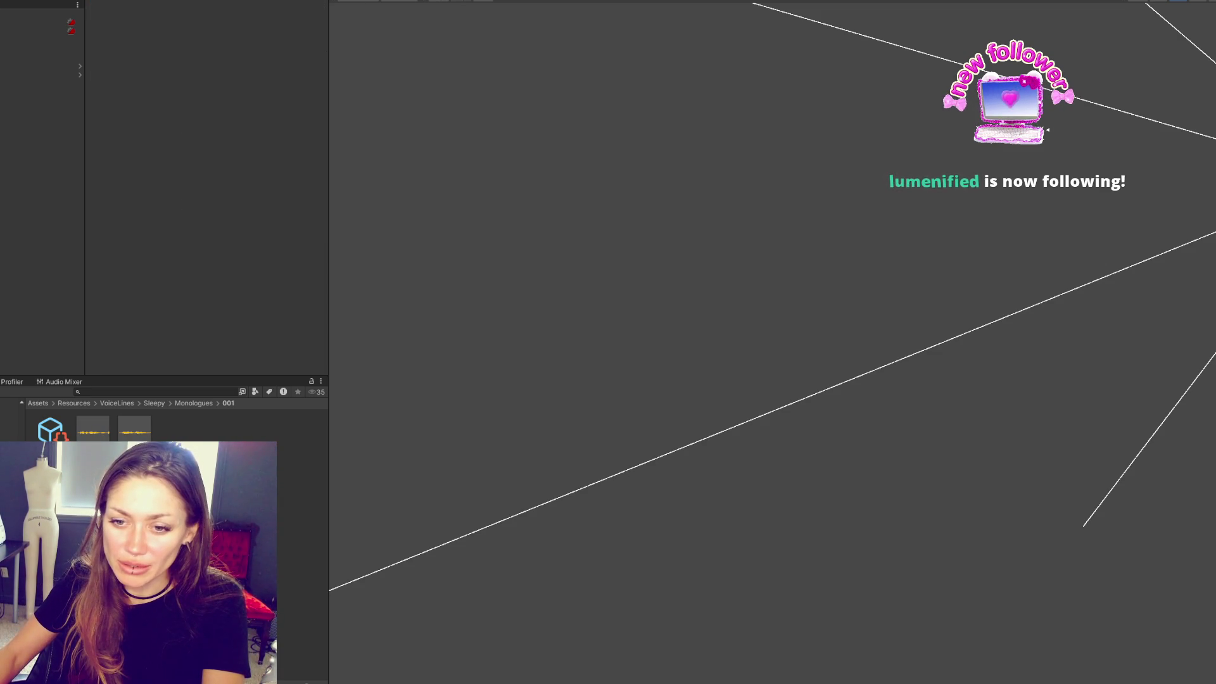
# Open the 6-Scenes folder, then search Talking.cs for audioSource.
pyautogui.click(12, 443)
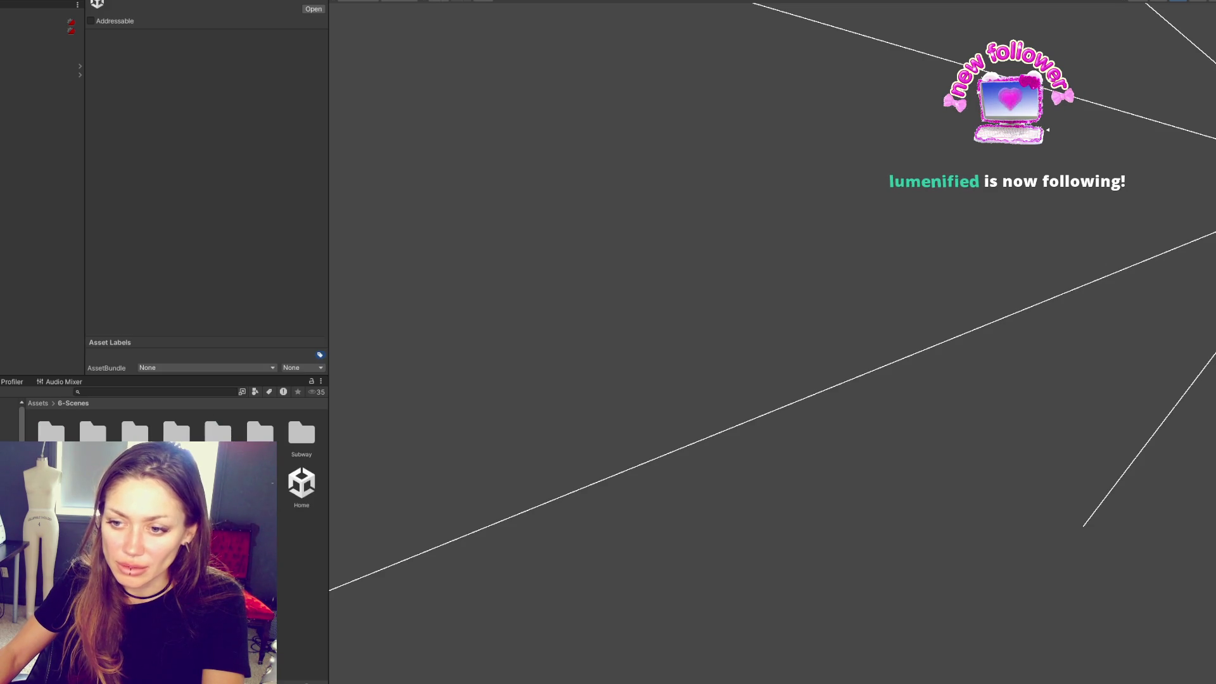
pyautogui.hotkey('alt', 'Tab')
pyautogui.doubleClick(374, 405)
pyautogui.hotkey('ctrl', 'f')
pyautogui.click(924, 133)
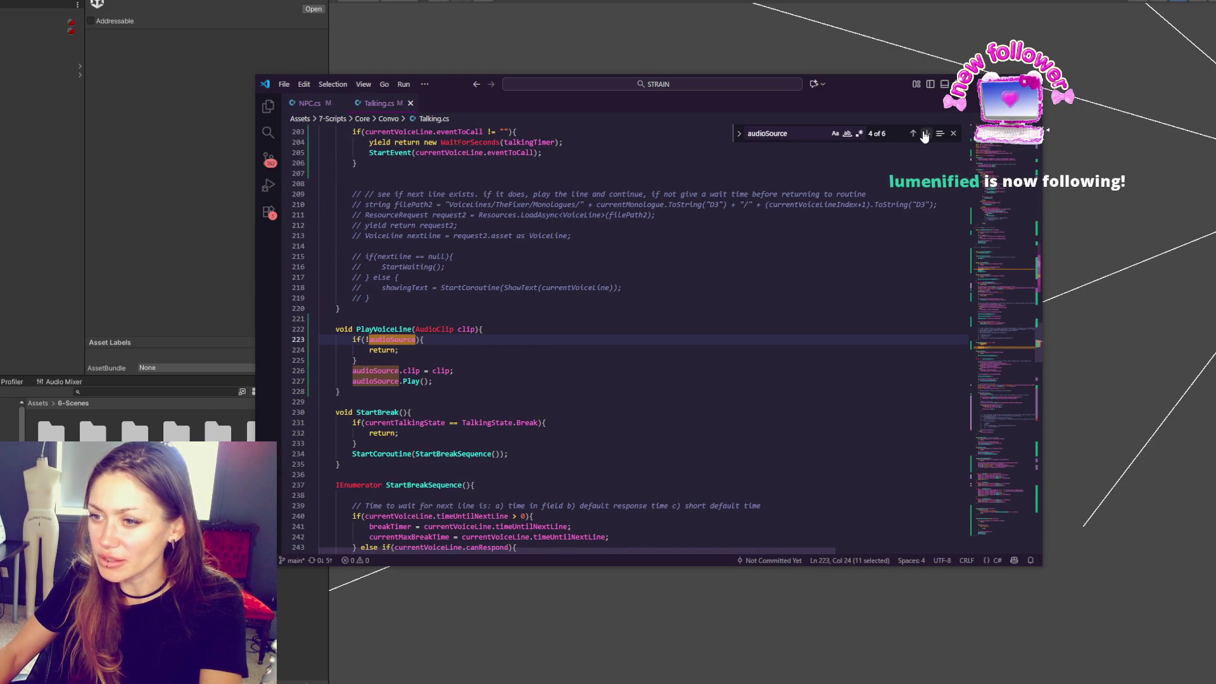
pyautogui.click(924, 133)
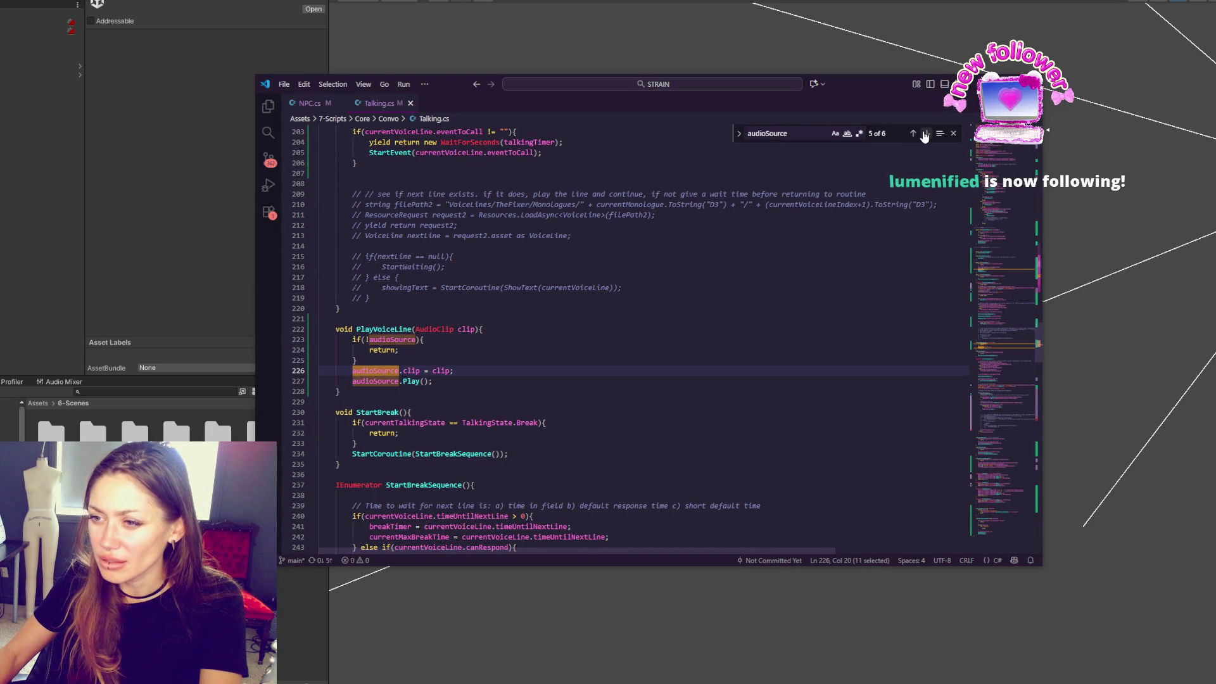
# Step through the remaining audioSource matches, including StartNone, then return to Unity.
pyautogui.click(924, 133)
pyautogui.click(925, 134)
pyautogui.click(924, 133)
pyautogui.click(924, 134)
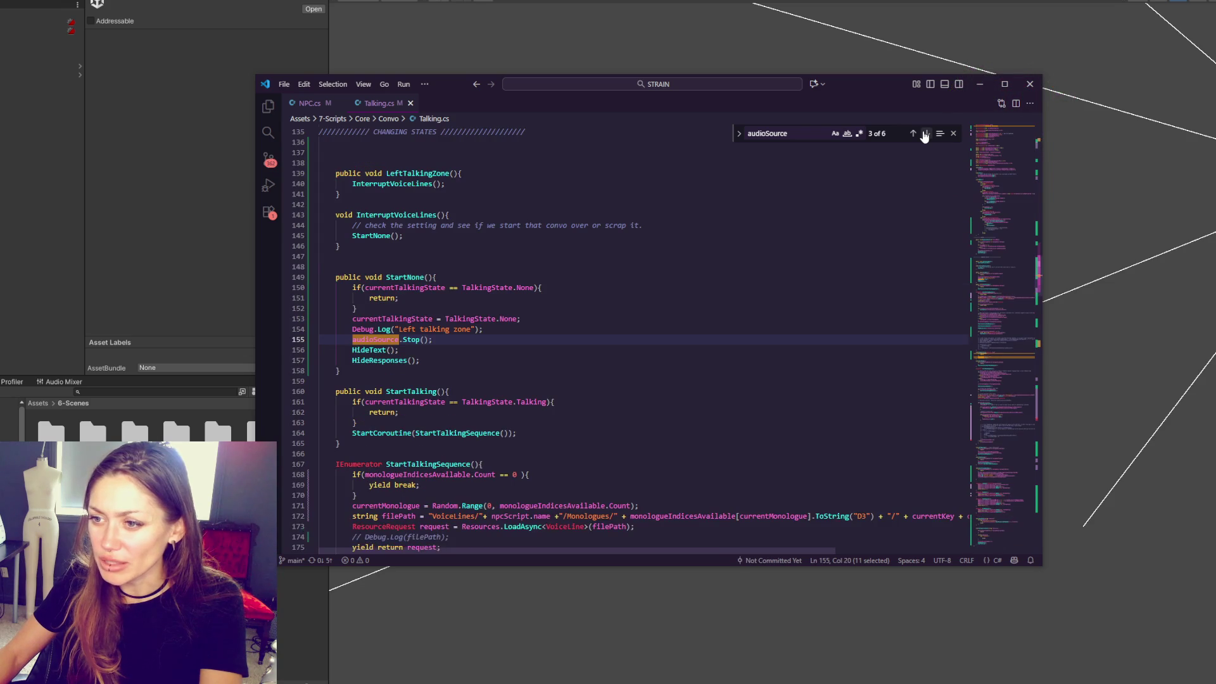
pyautogui.click(924, 134)
pyautogui.click(924, 133)
pyautogui.click(925, 134)
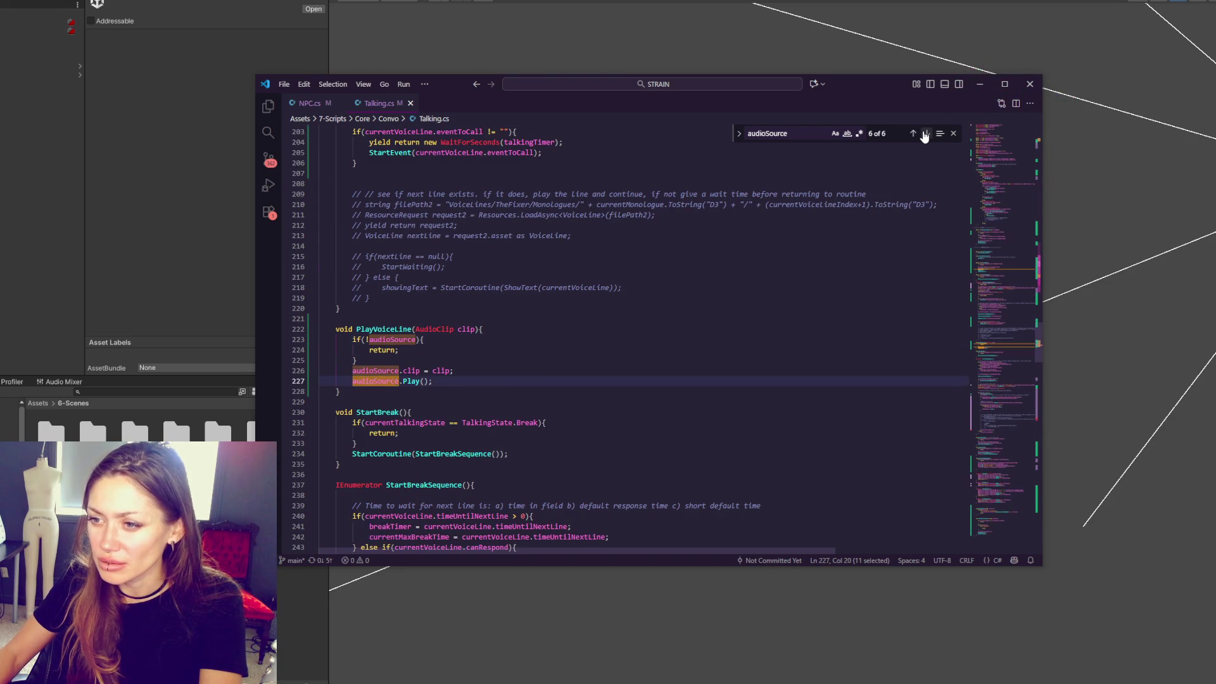
pyautogui.click(924, 134)
pyautogui.click(670, 358)
pyautogui.click(37, 182)
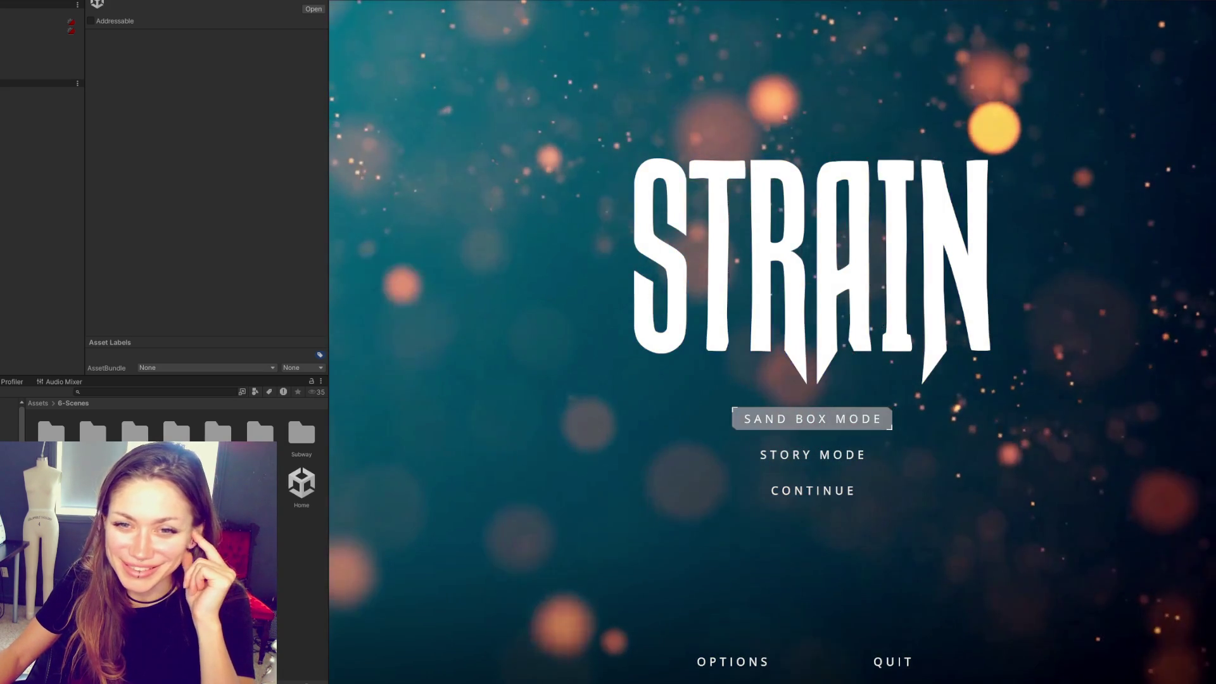
# Continue the saved game and walk up to the red figure on the sofa.
pyautogui.click(824, 500)
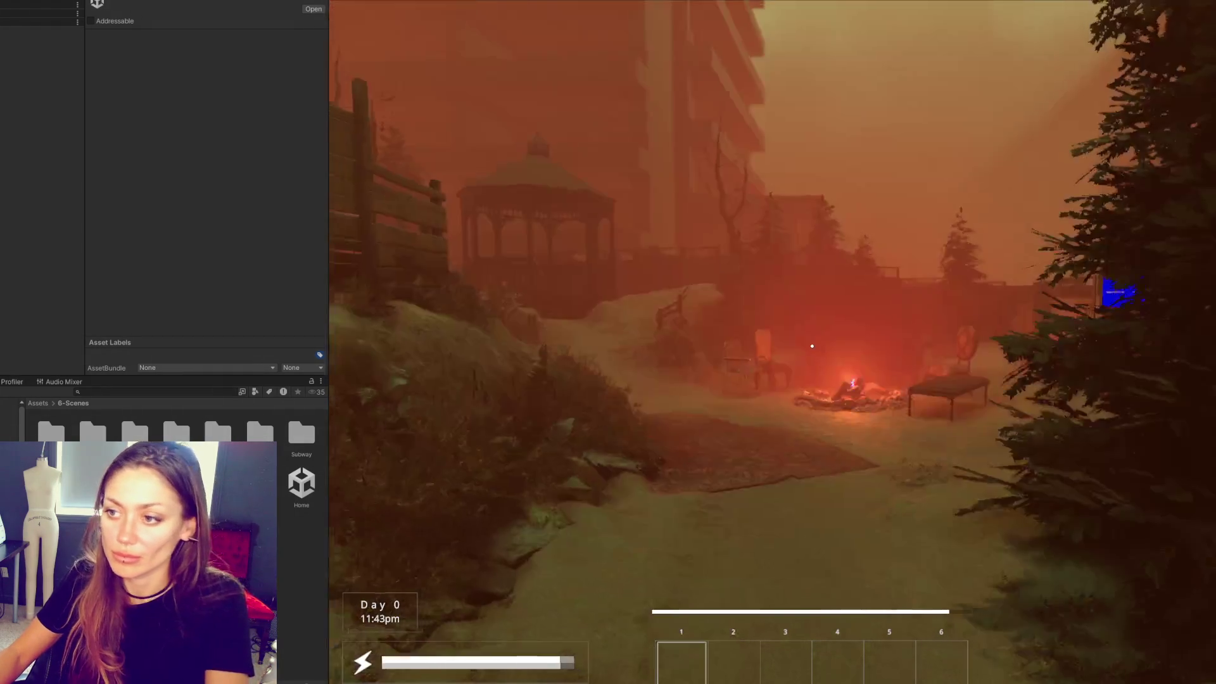
pyautogui.press('w')
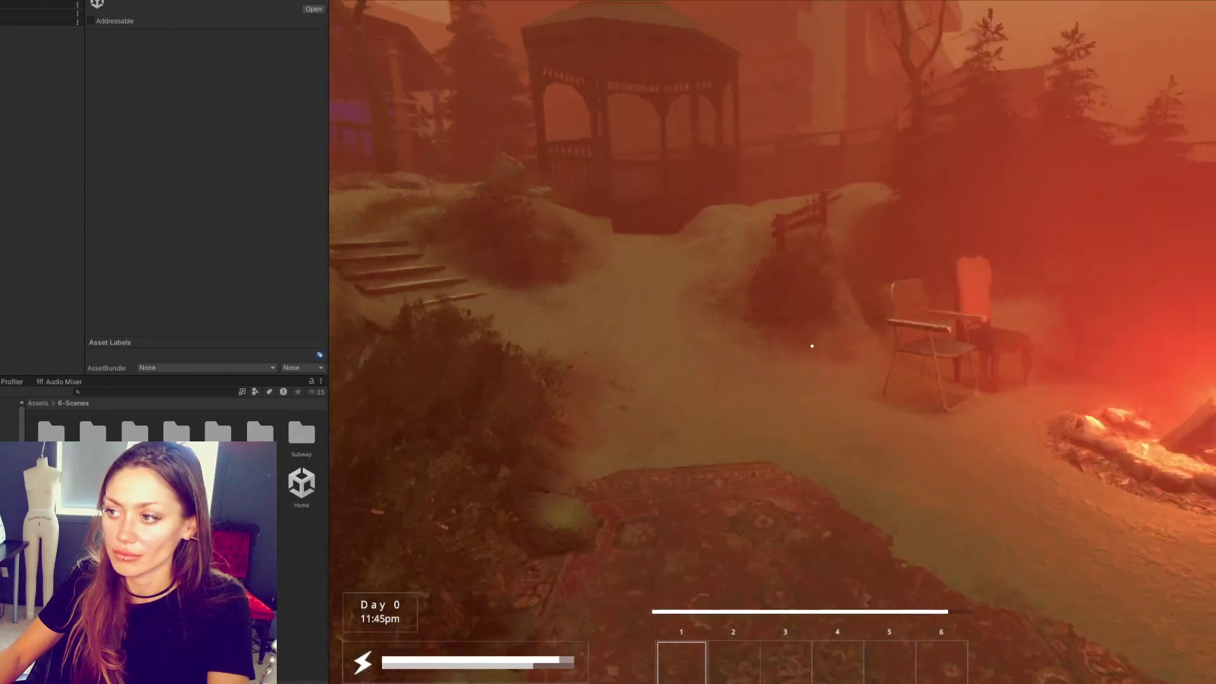
pyautogui.press('w')
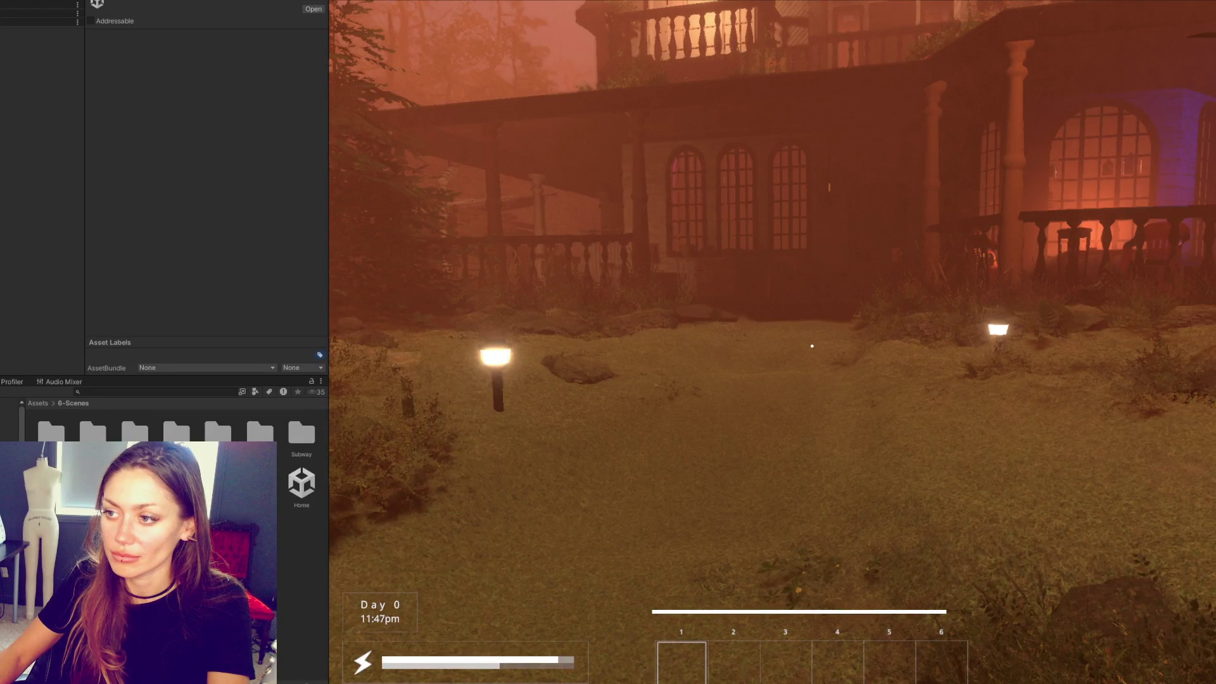
pyautogui.press('w')
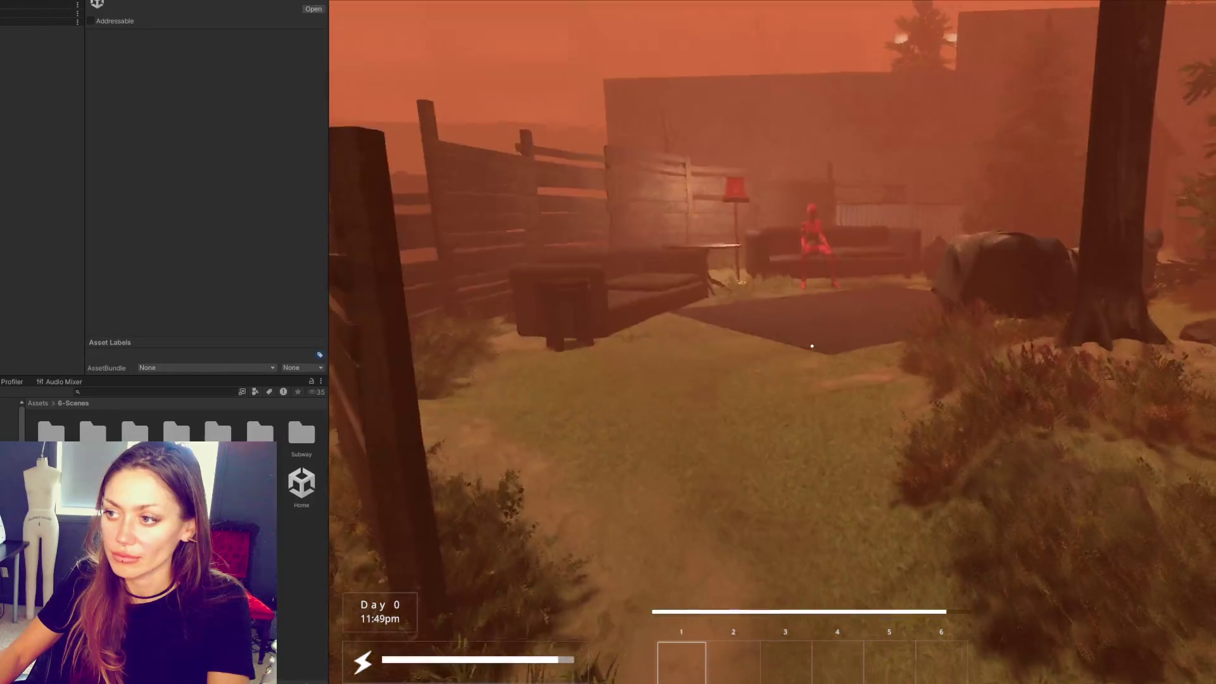
pyautogui.press('w')
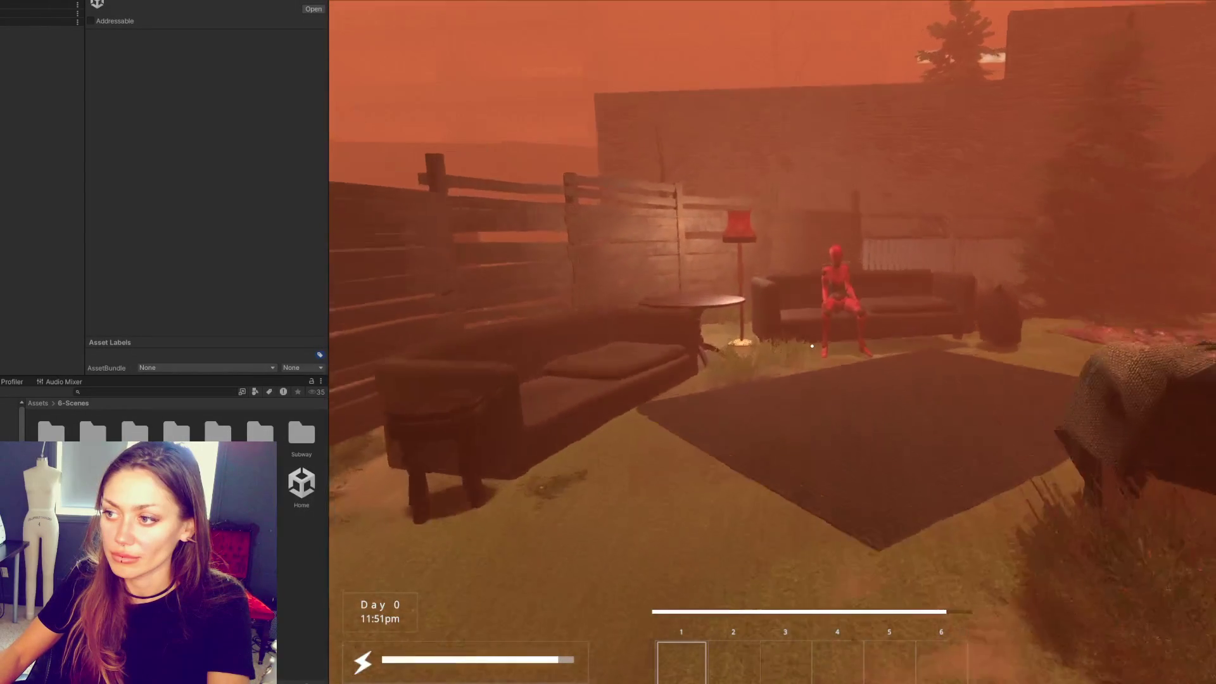
pyautogui.press('w')
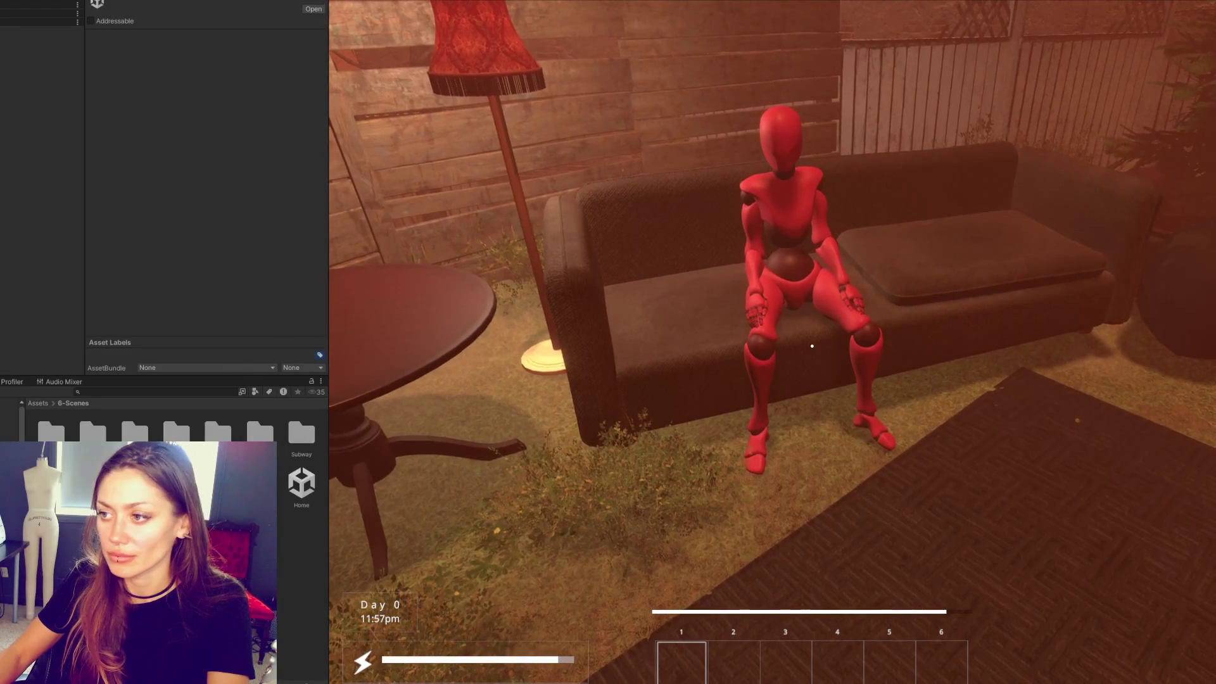
pyautogui.press('w')
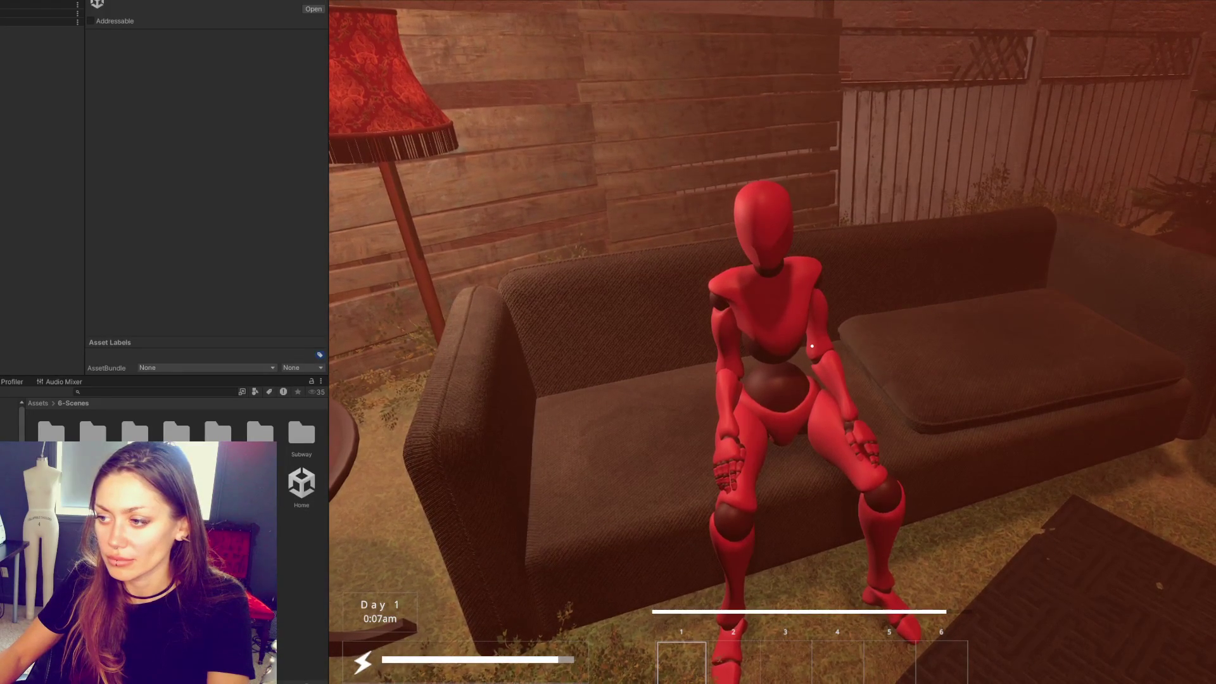
# Back away from the couch, pause the game, show the Console, and return to Talking.cs.
pyautogui.press('s')
pyautogui.press('s')
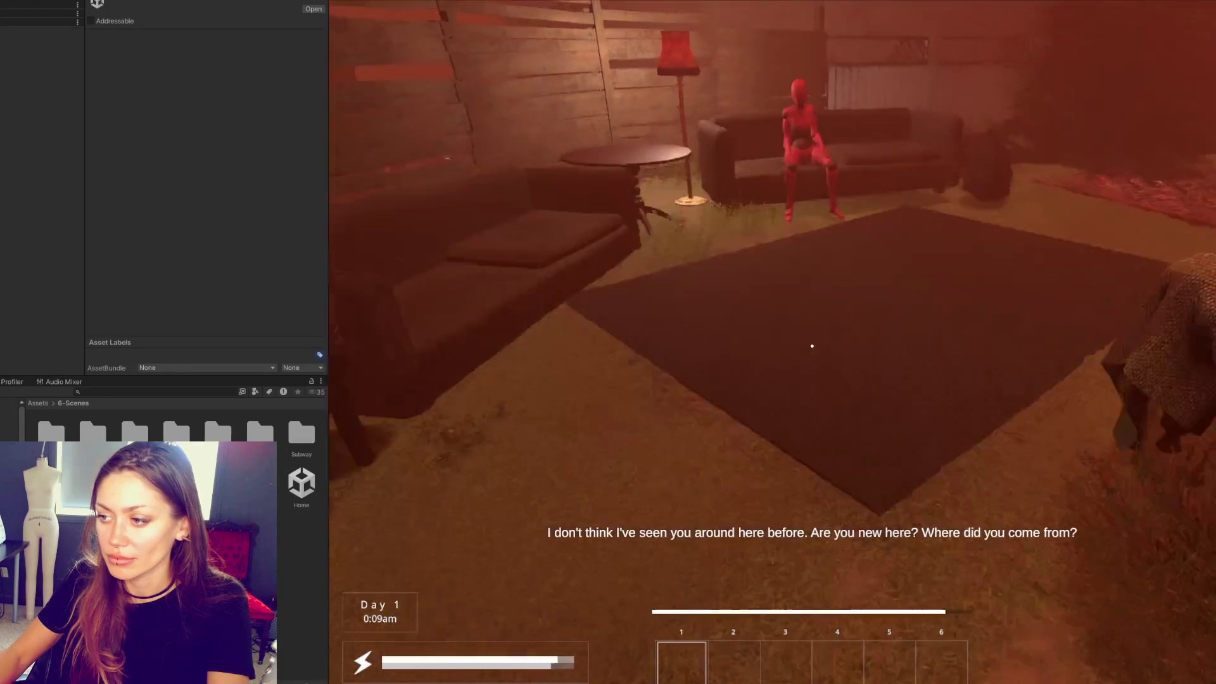
pyautogui.press('s')
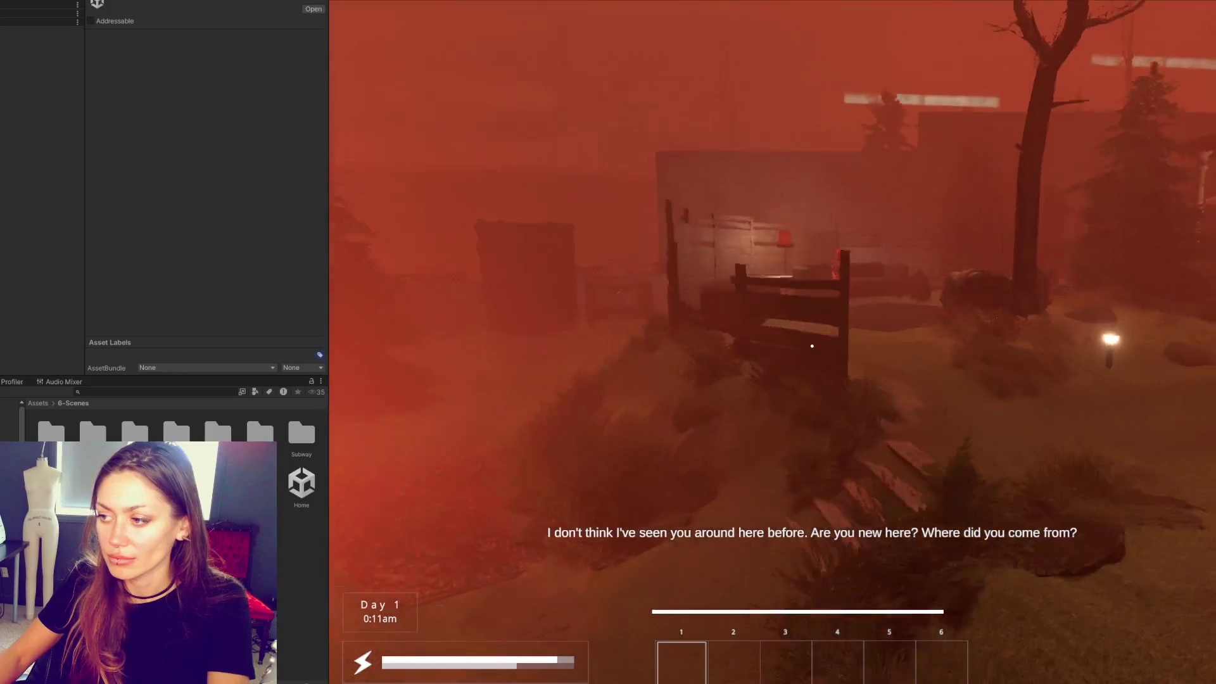
pyautogui.press('Escape')
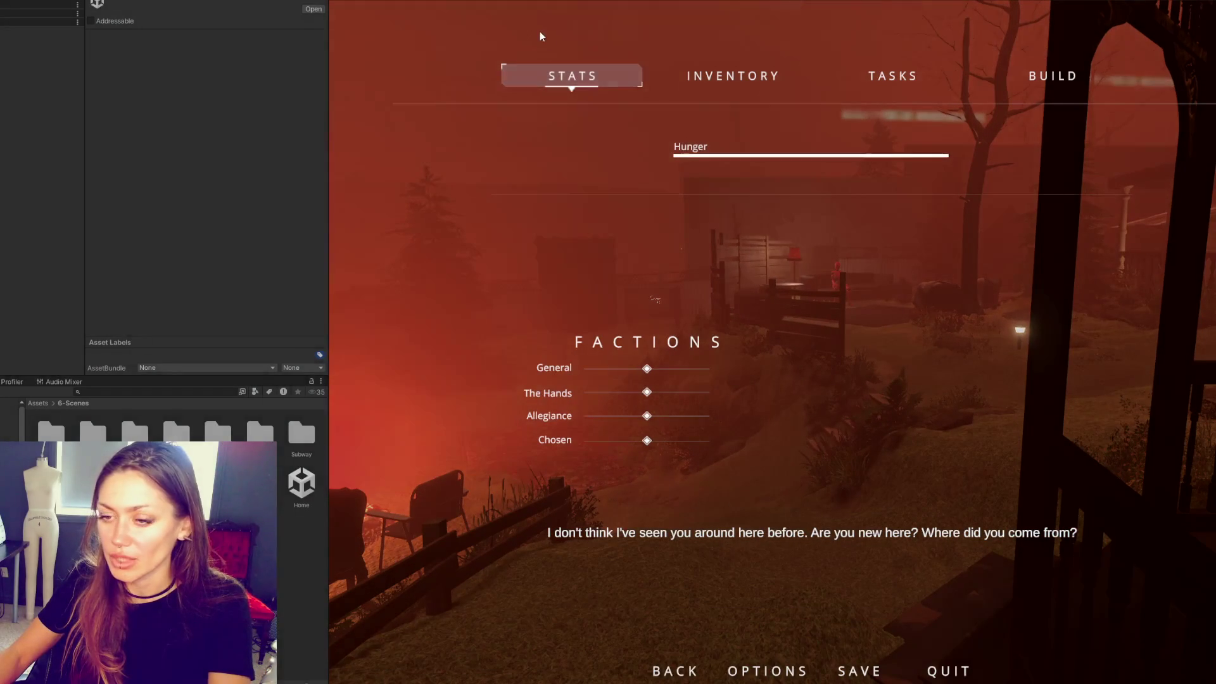
pyautogui.hotkey('ctrl', 'shift', 'c')
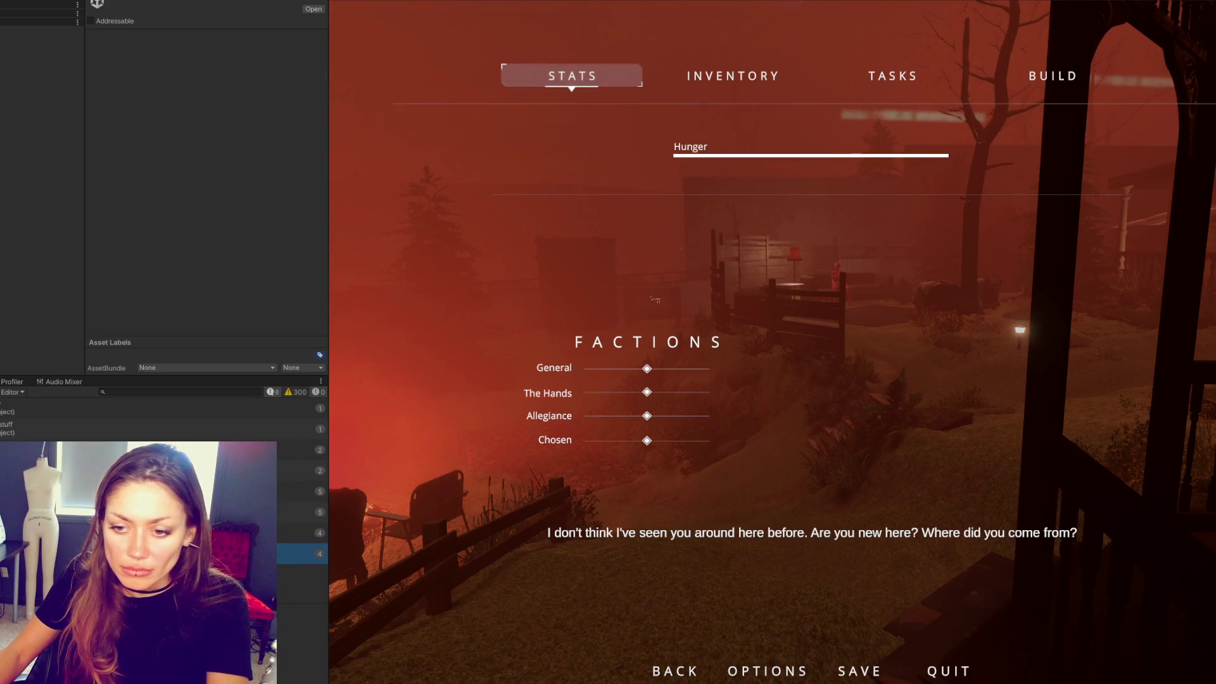
pyautogui.hotkey('alt', 'Tab')
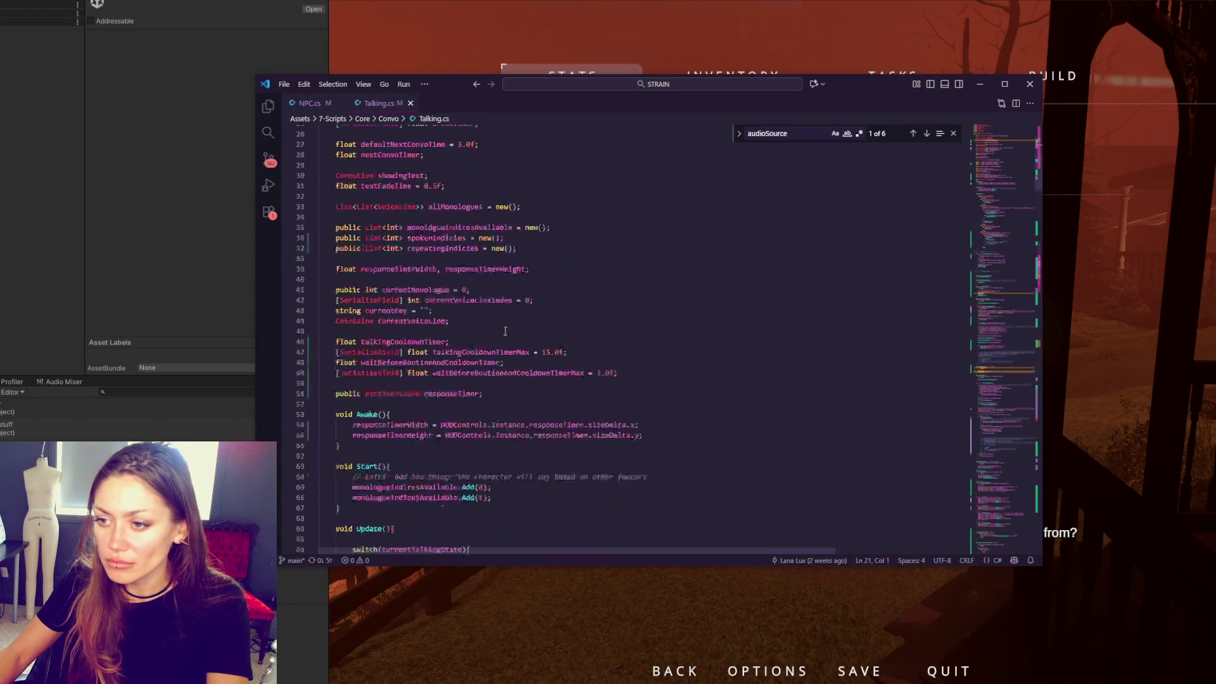
# Scroll Talking.cs down to StartNone's debug log line on line 154, then switch to NPC.cs.
pyautogui.scroll(-5, 520, 342)
pyautogui.scroll(-4, 539, 350)
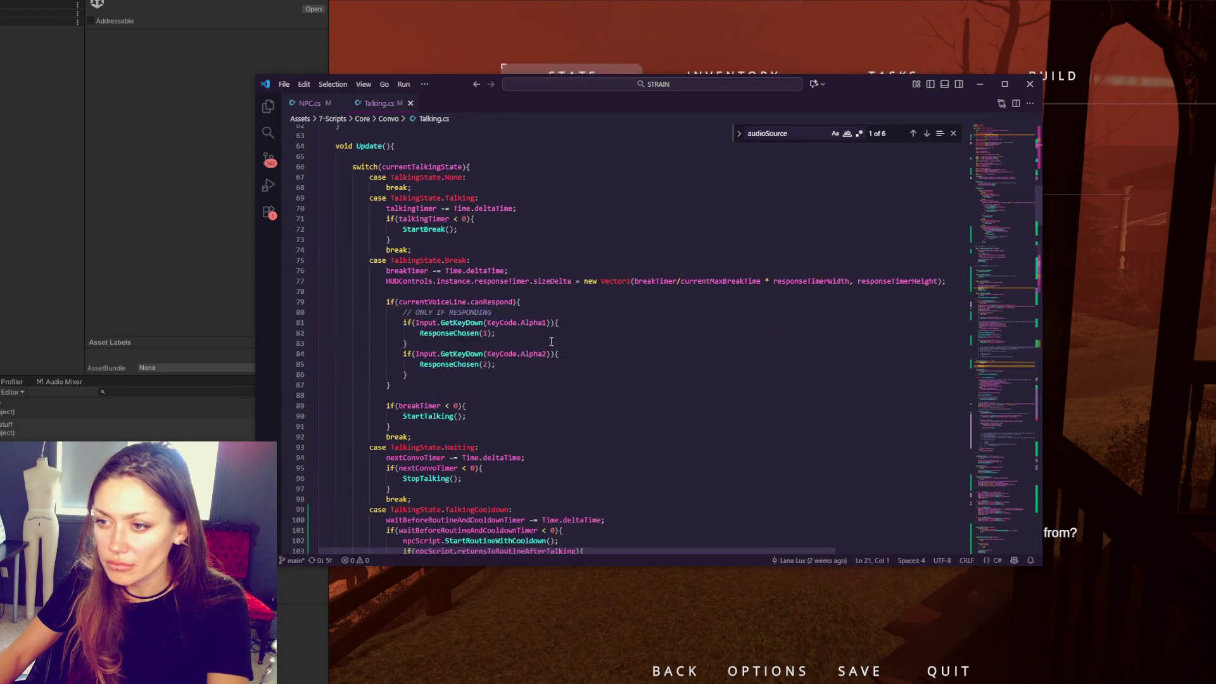
pyautogui.scroll(-4, 604, 326)
pyautogui.scroll(-2, 604, 326)
pyautogui.scroll(-4, 608, 336)
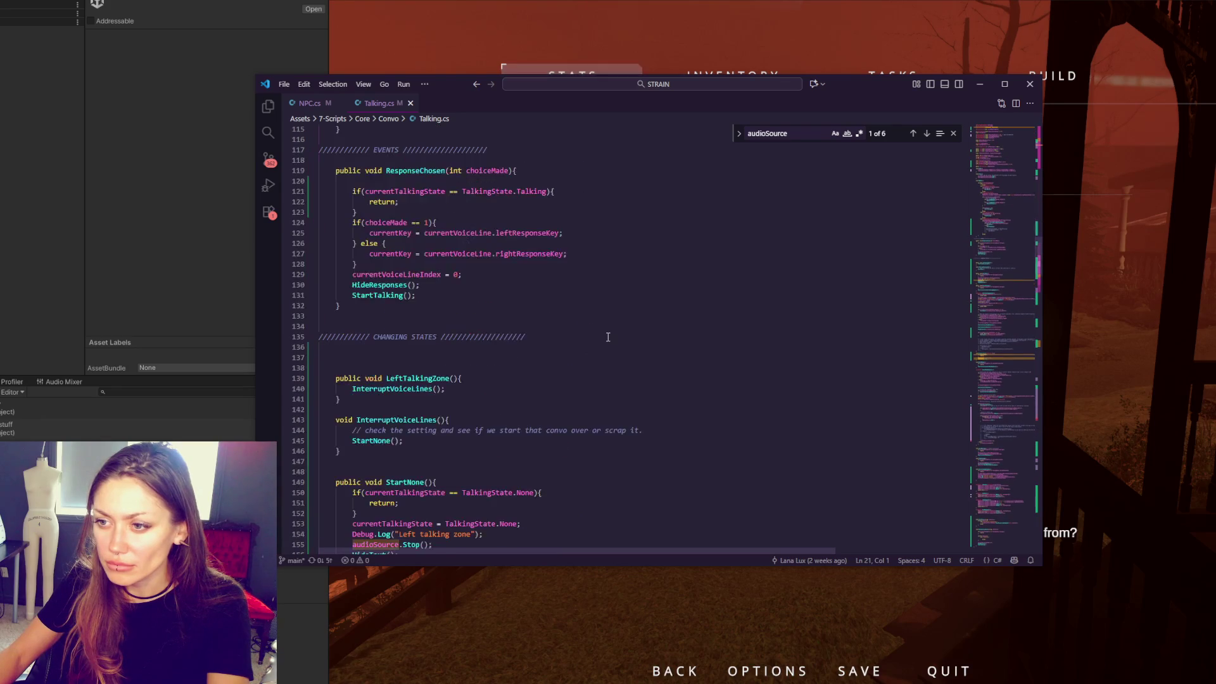
pyautogui.scroll(-4, 608, 337)
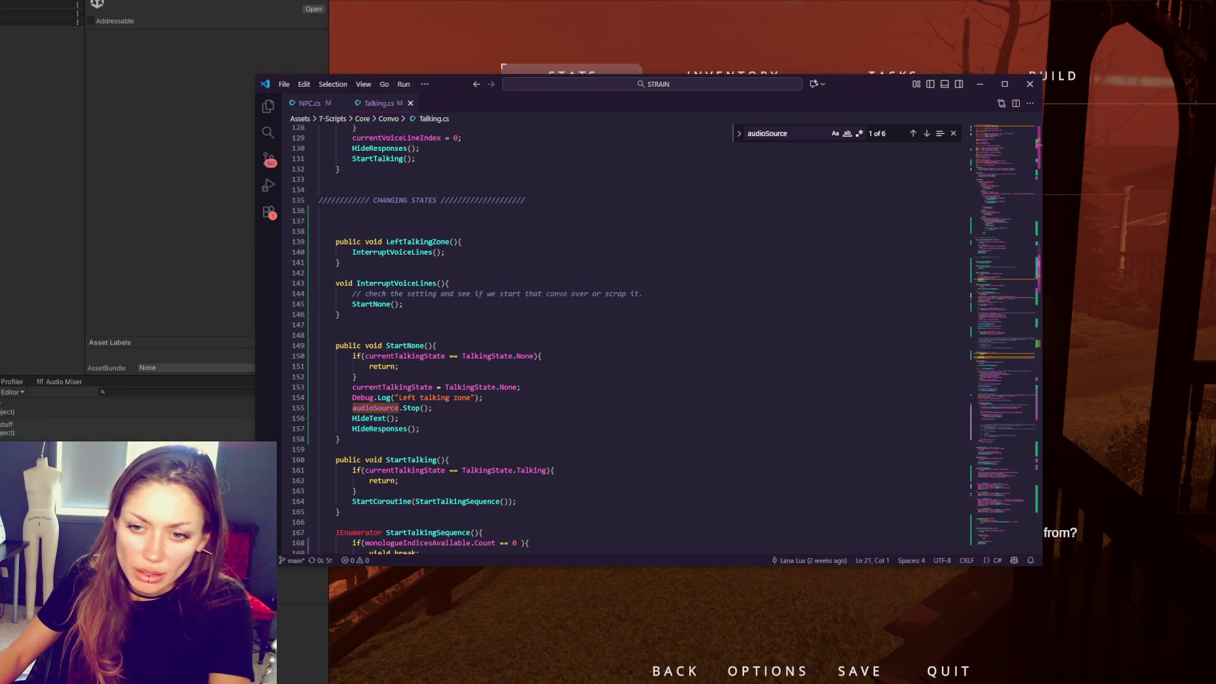
pyautogui.click(755, 397)
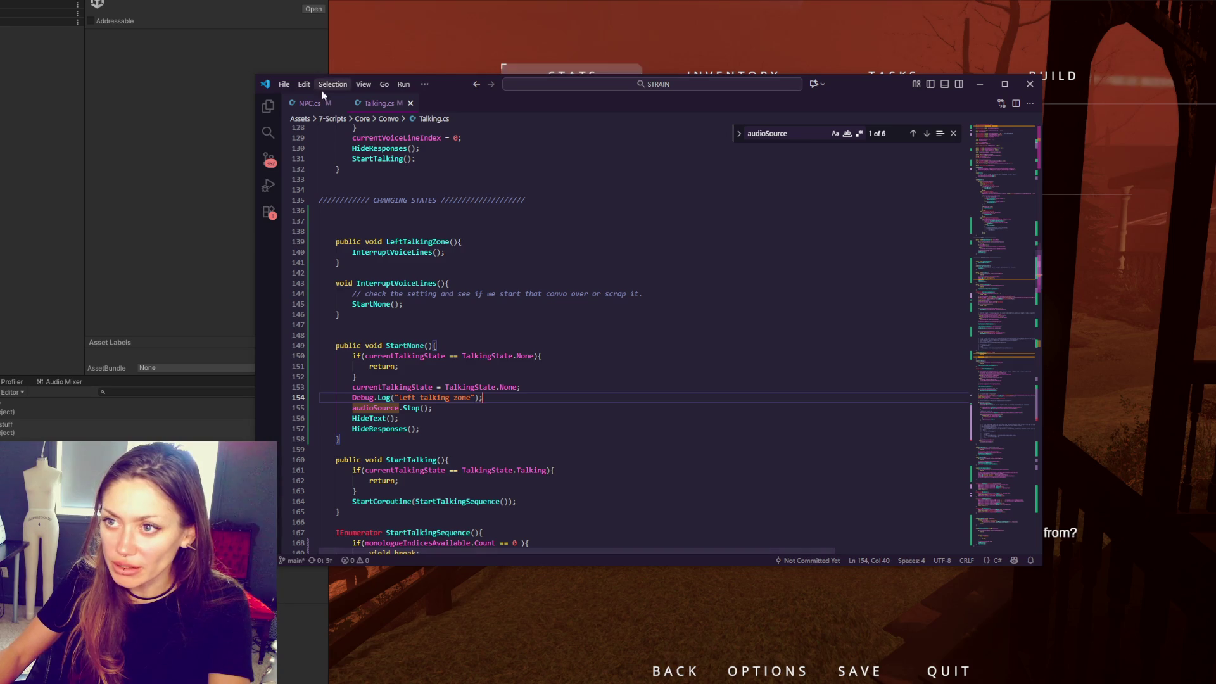
pyautogui.click(310, 103)
pyautogui.scroll(-15, 516, 353)
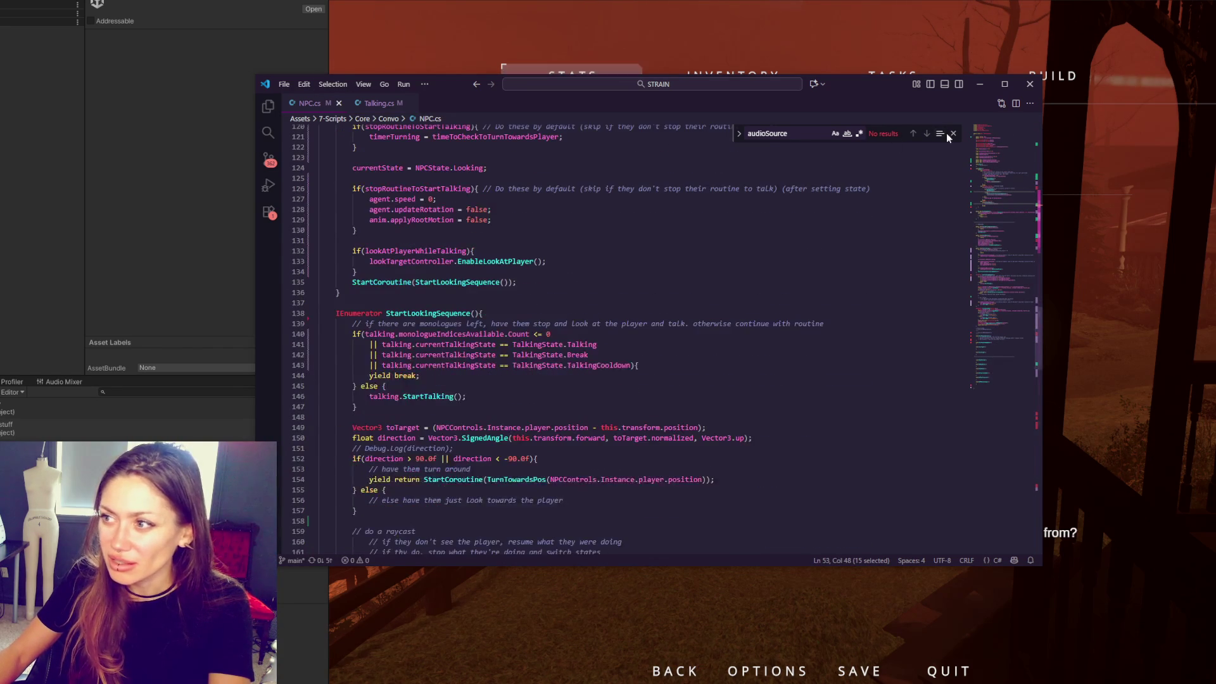
# Search NPC.cs for DistanceCheck and jump to its definition at line 80.
pyautogui.click(643, 272)
pyautogui.scroll(-5, 506, 308)
pyautogui.scroll(17, 507, 308)
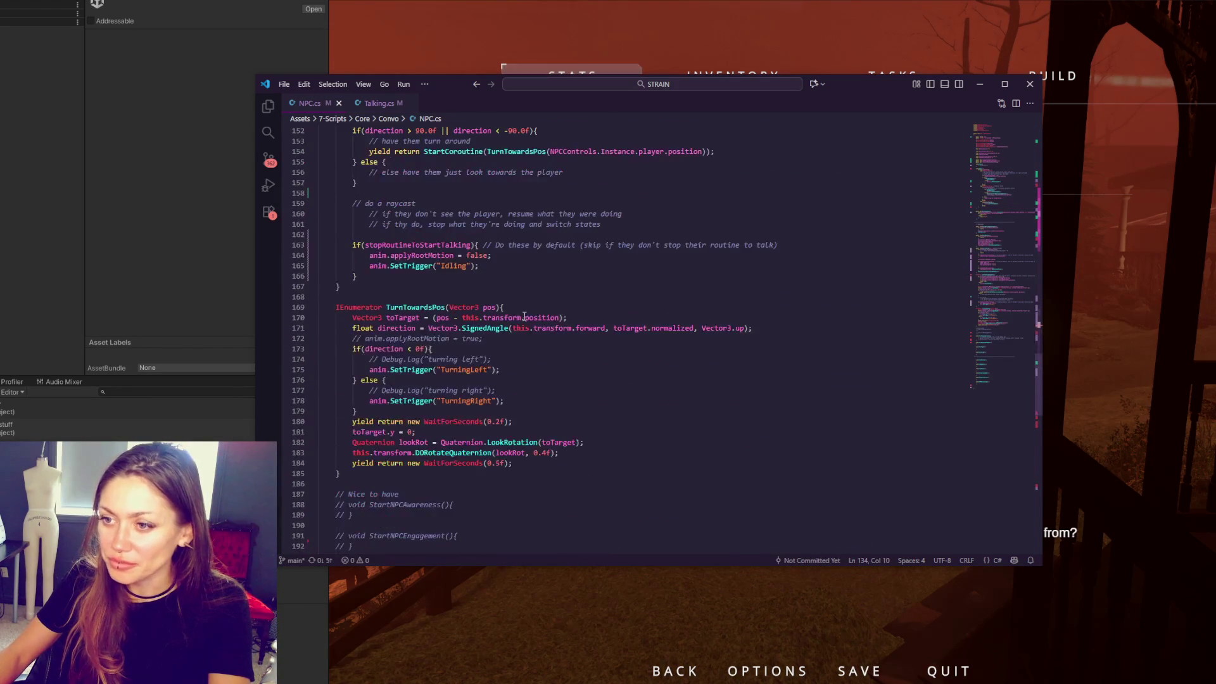
pyautogui.scroll(15, 622, 256)
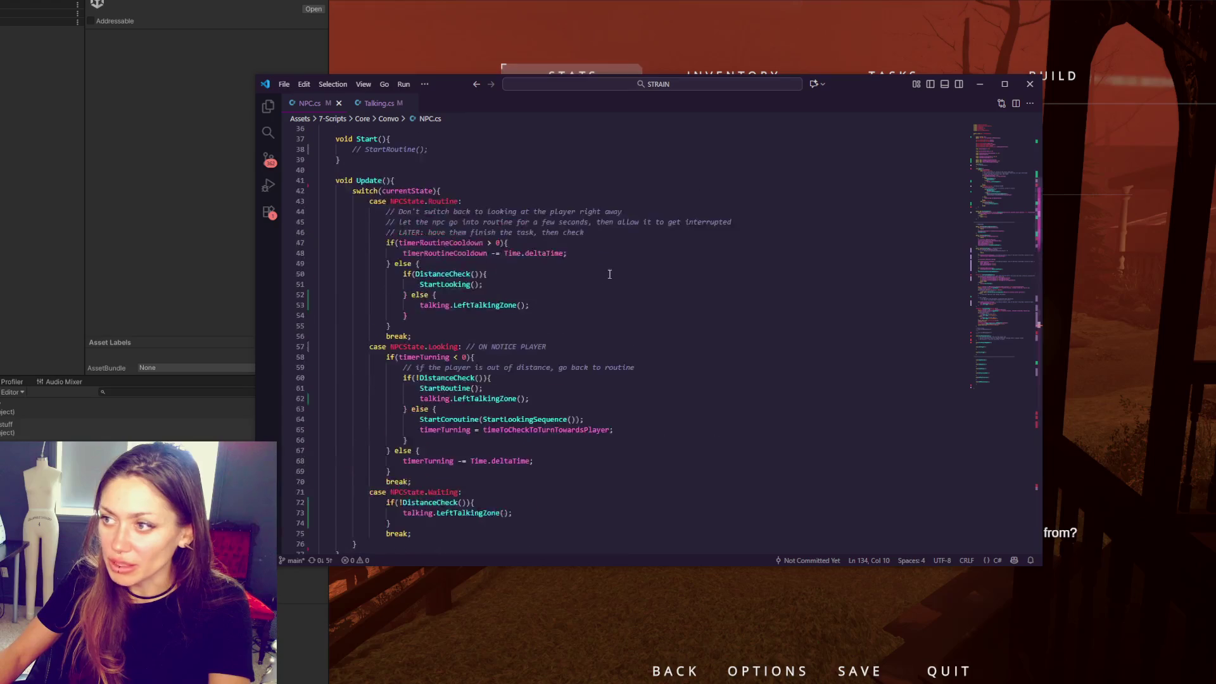
pyautogui.scroll(-5, 500, 348)
pyautogui.doubleClick(446, 378)
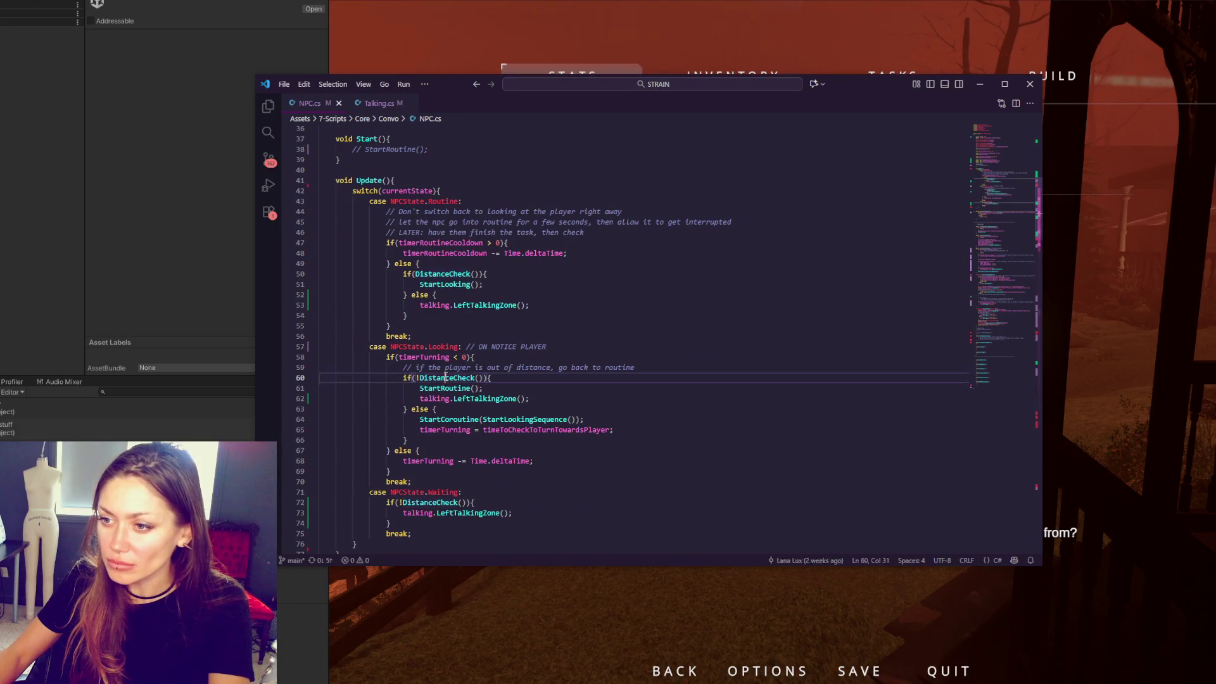
pyautogui.hotkey('ctrl', 'f')
pyautogui.scroll(-20, 507, 364)
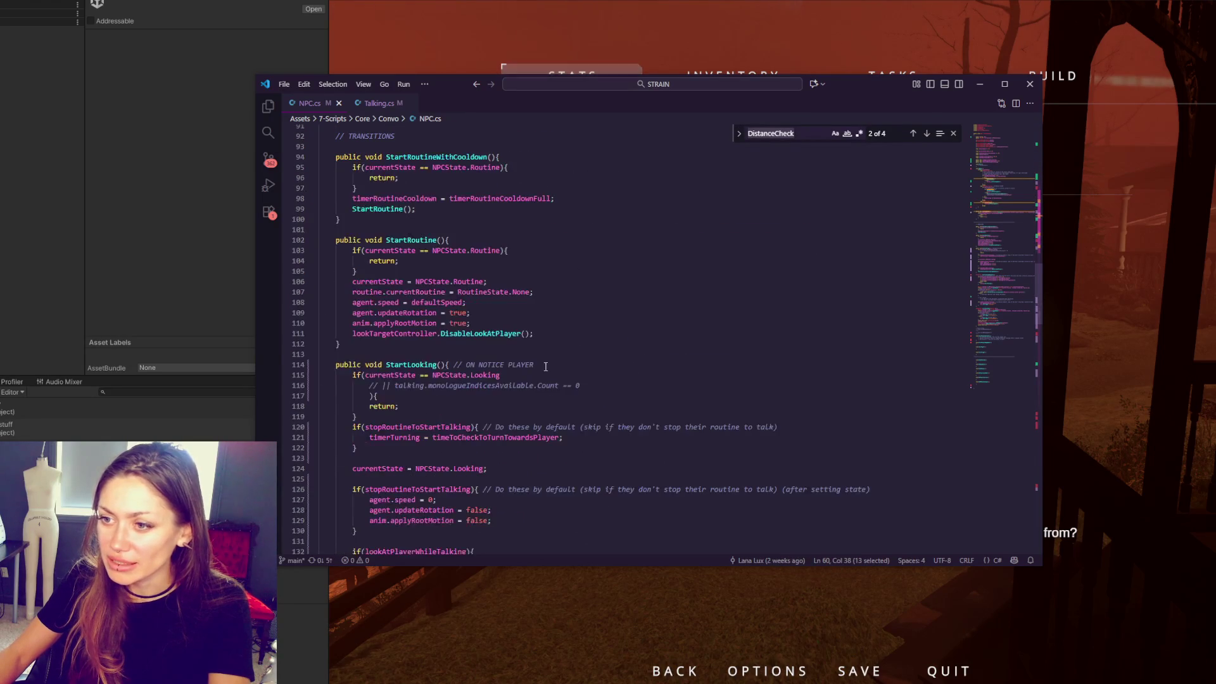
pyautogui.press('Return')
pyautogui.press('Return')
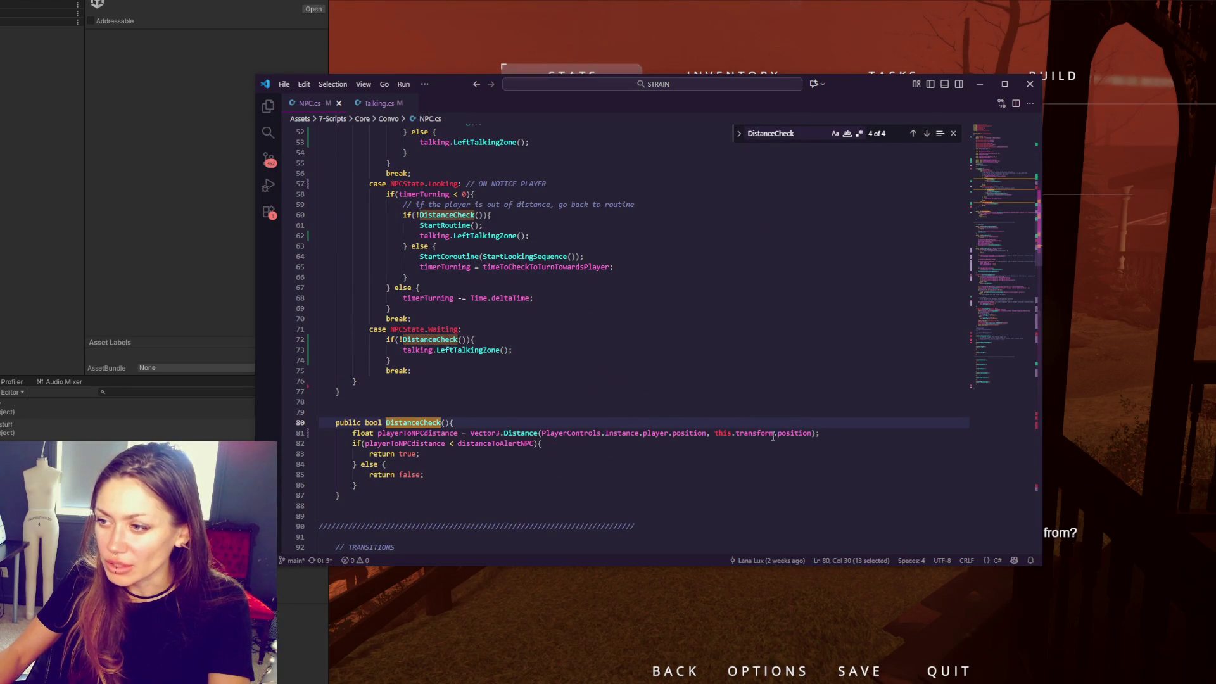
# Inspect the Vector3.Distance check and jump to the distanceToAlertNPC declaration.
pyautogui.doubleClick(464, 444)
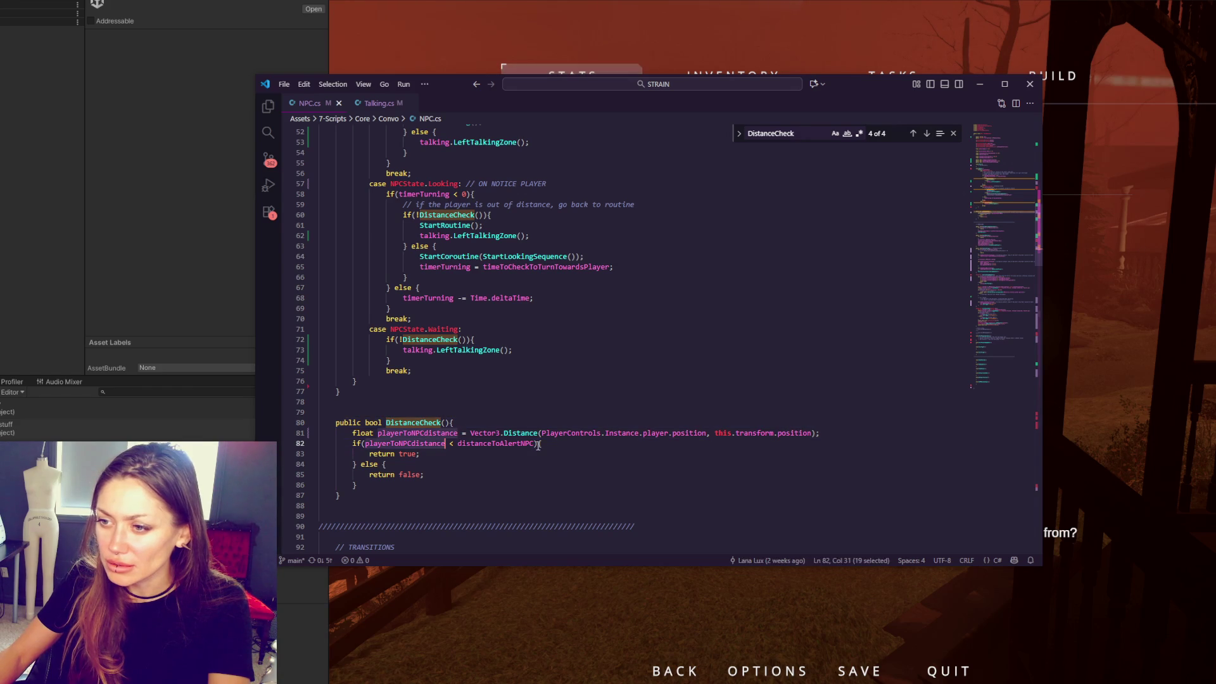
pyautogui.doubleClick(405, 444)
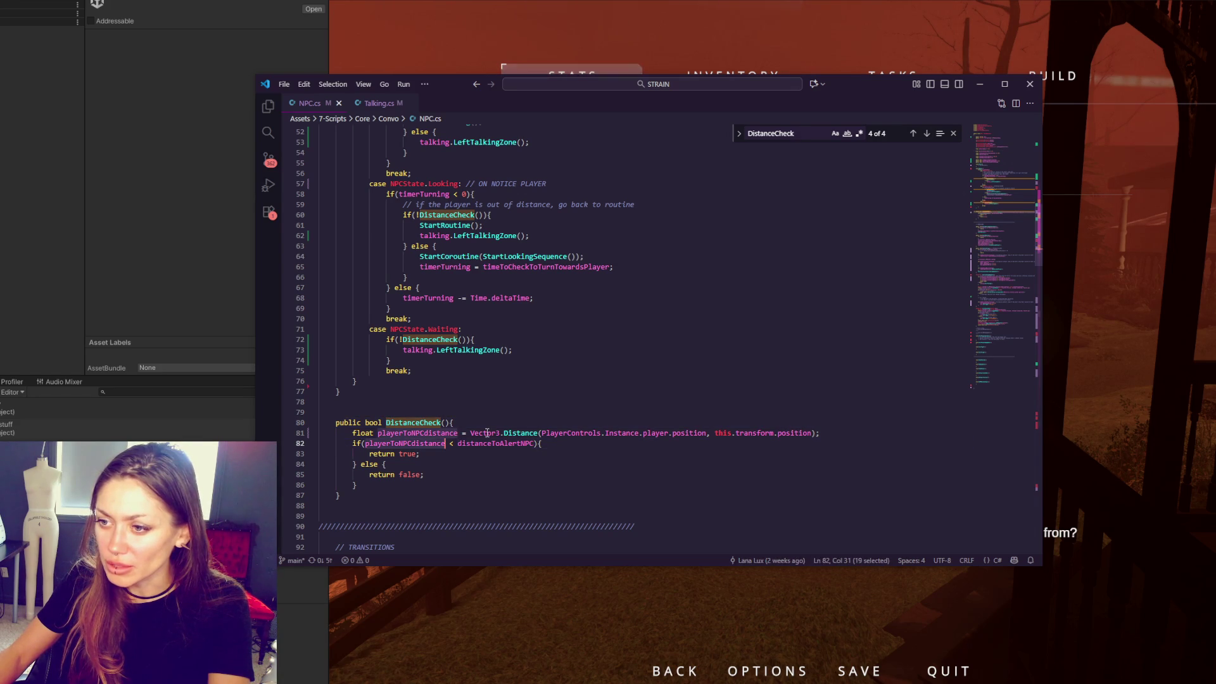
pyautogui.moveTo(467, 433); pyautogui.dragTo(828, 433)
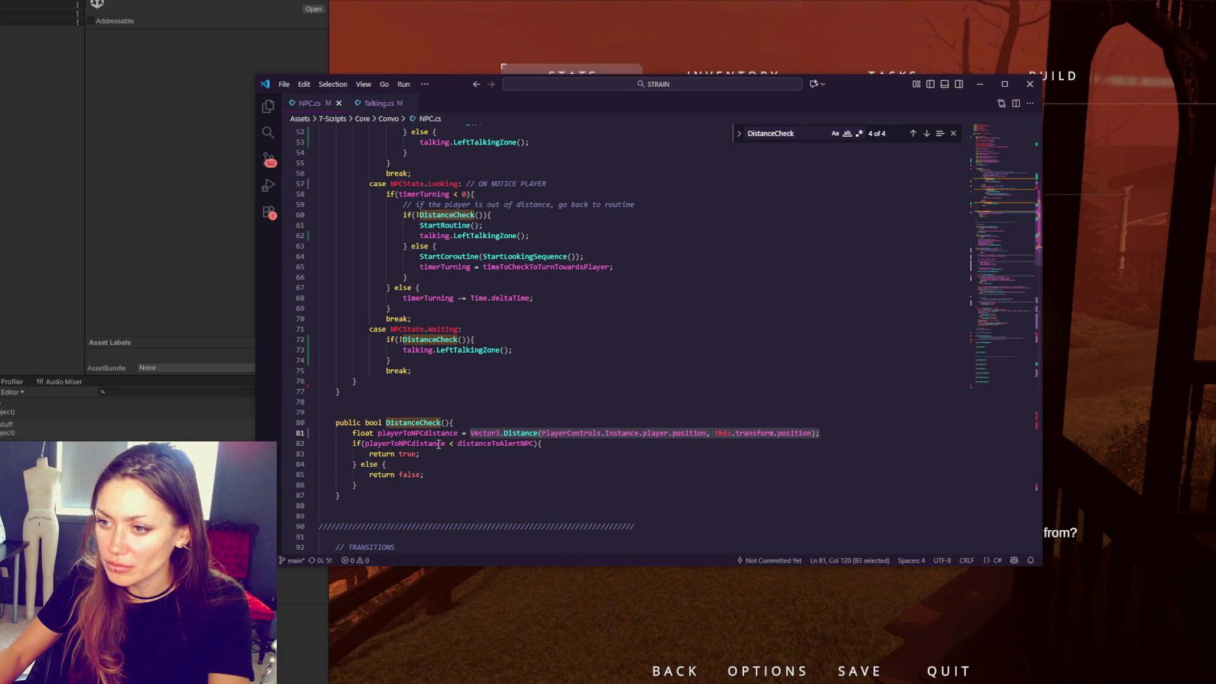
pyautogui.doubleClick(405, 444)
pyautogui.doubleClick(494, 443)
pyautogui.hotkey('ctrl', 'f')
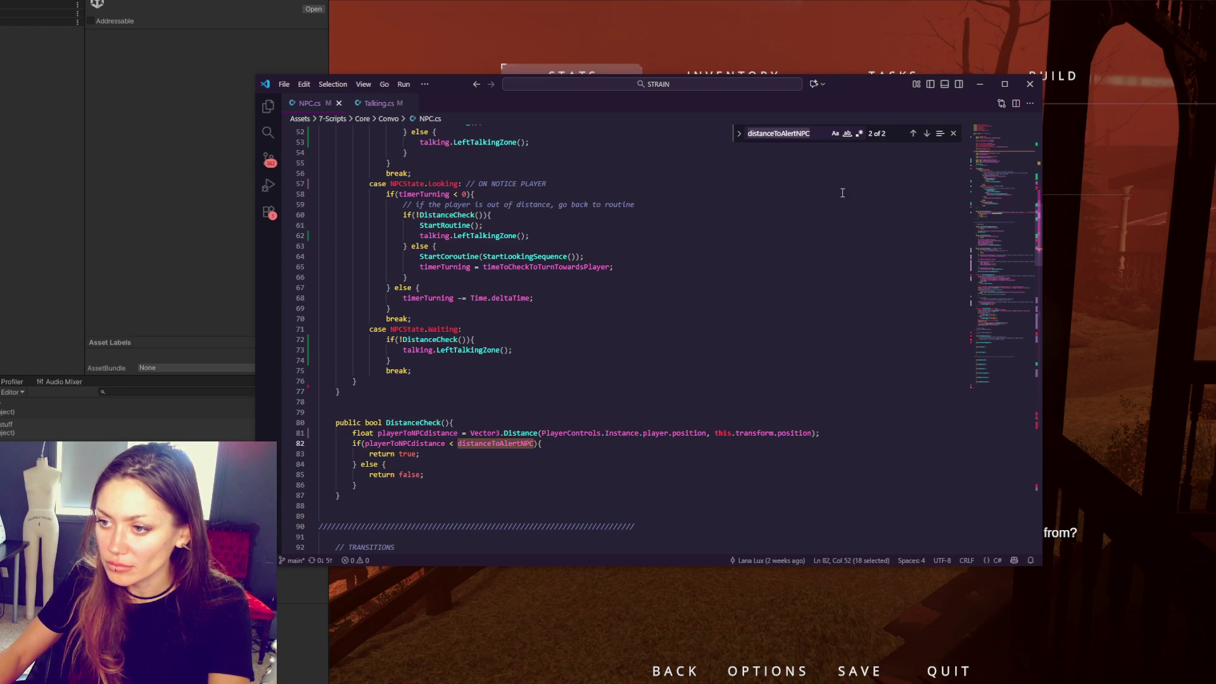
pyautogui.click(913, 133)
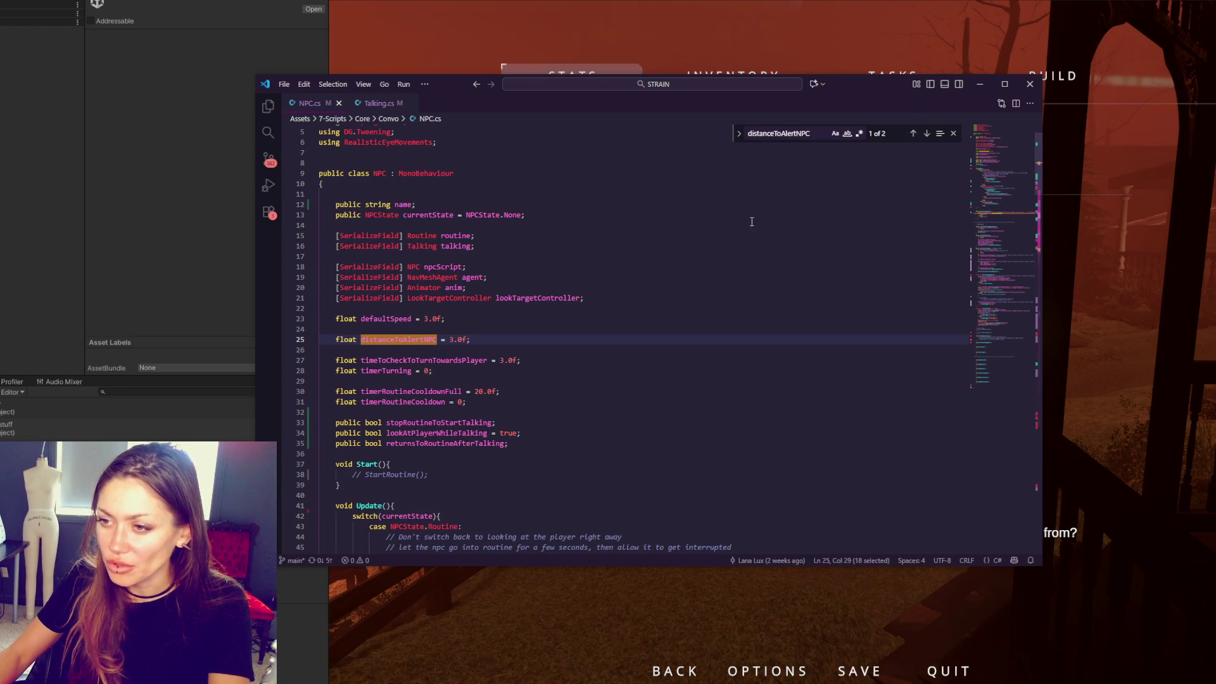
# Change distanceToAlertNPC from 3.0f to 2.0f, save NPC.cs, and glance at the running game.
pyautogui.click(546, 320)
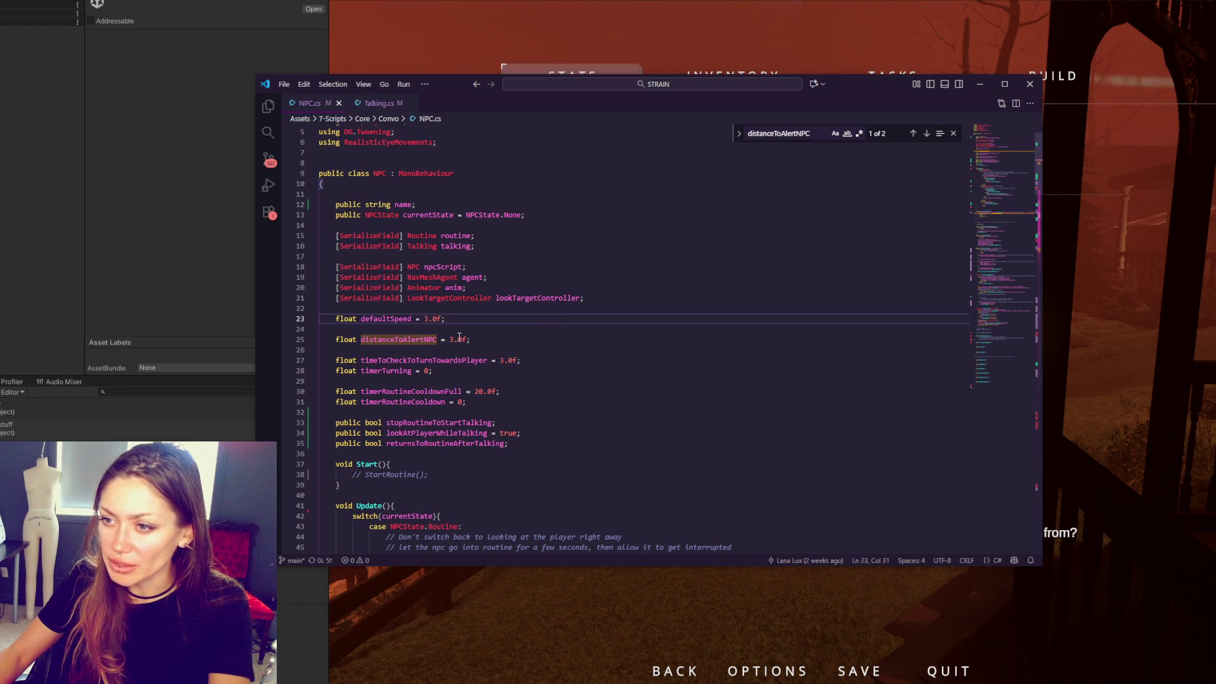
pyautogui.doubleClick(453, 340)
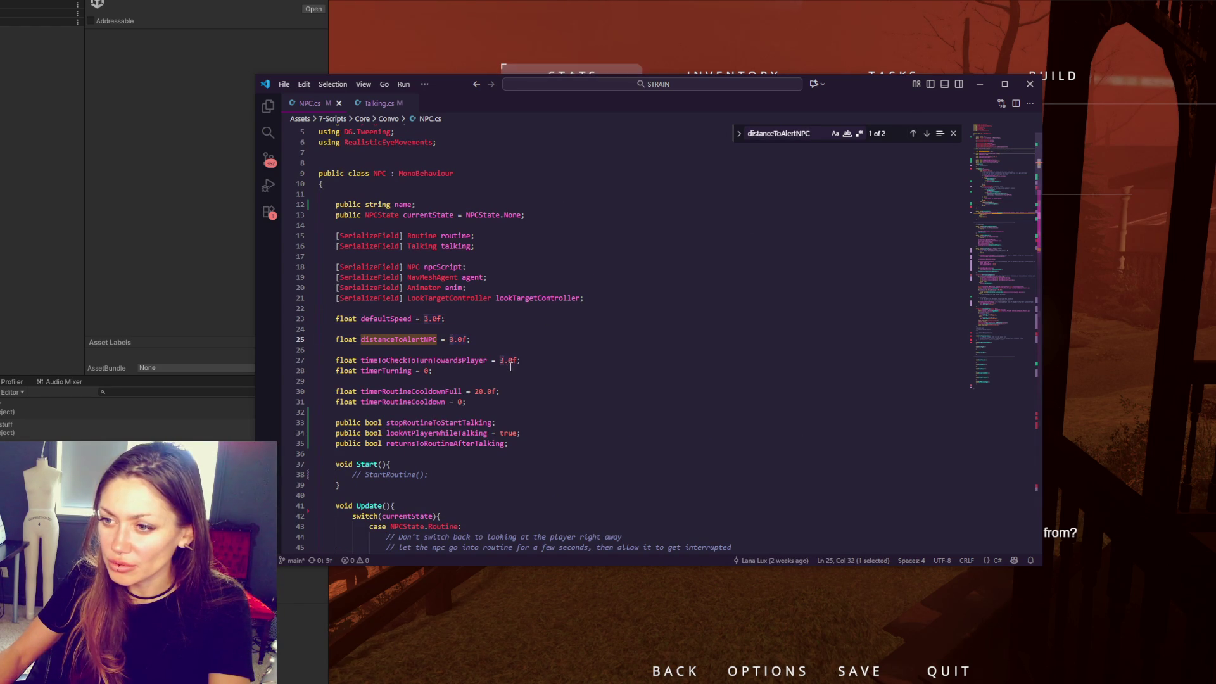
pyautogui.write('2')
pyautogui.click(571, 393)
pyautogui.hotkey('ctrl', 's')
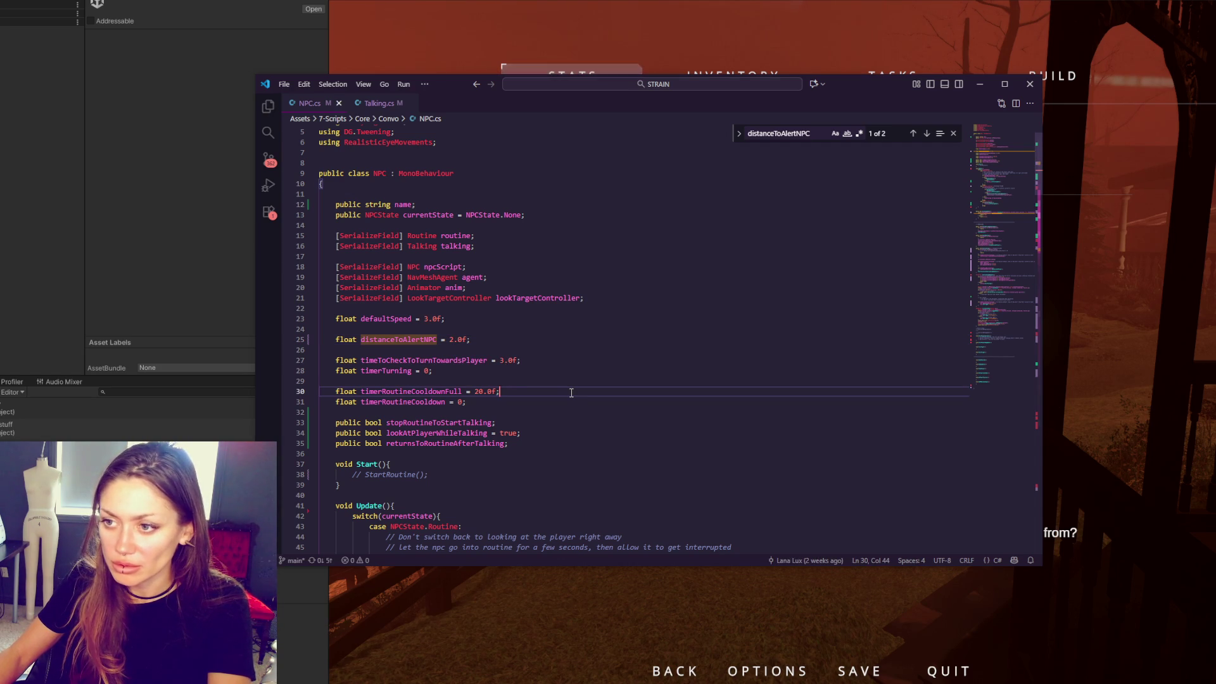
pyautogui.hotkey('alt', 'Tab')
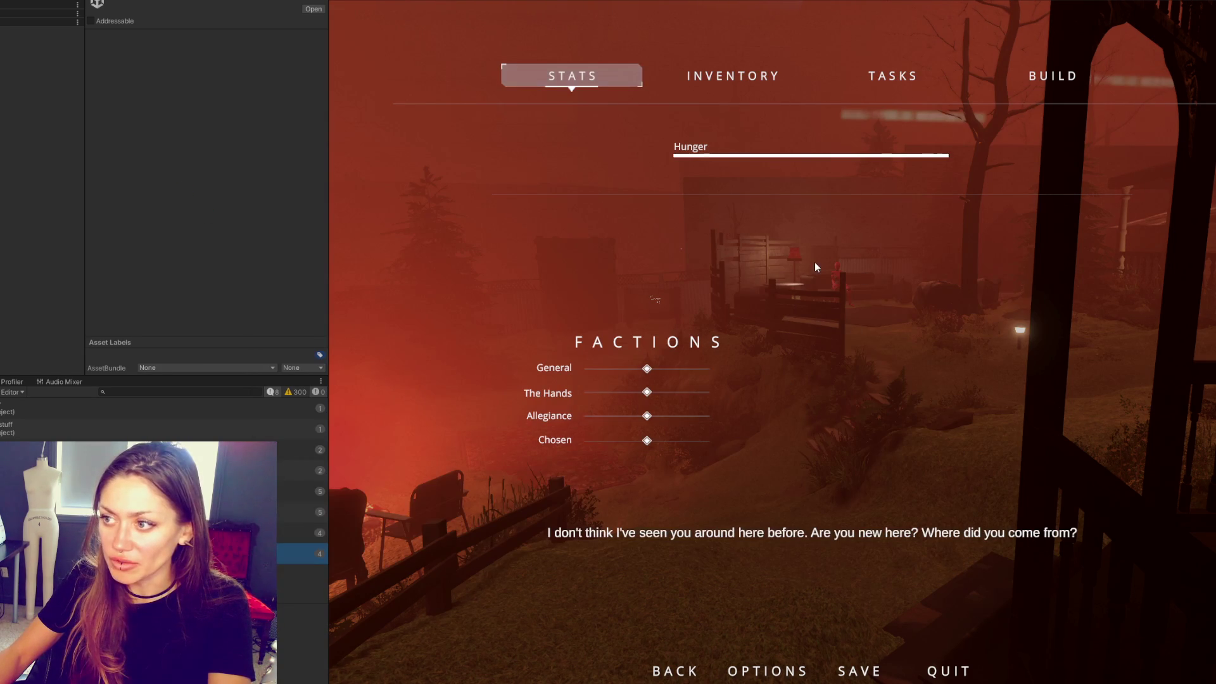
pyautogui.hotkey('alt', 'Tab')
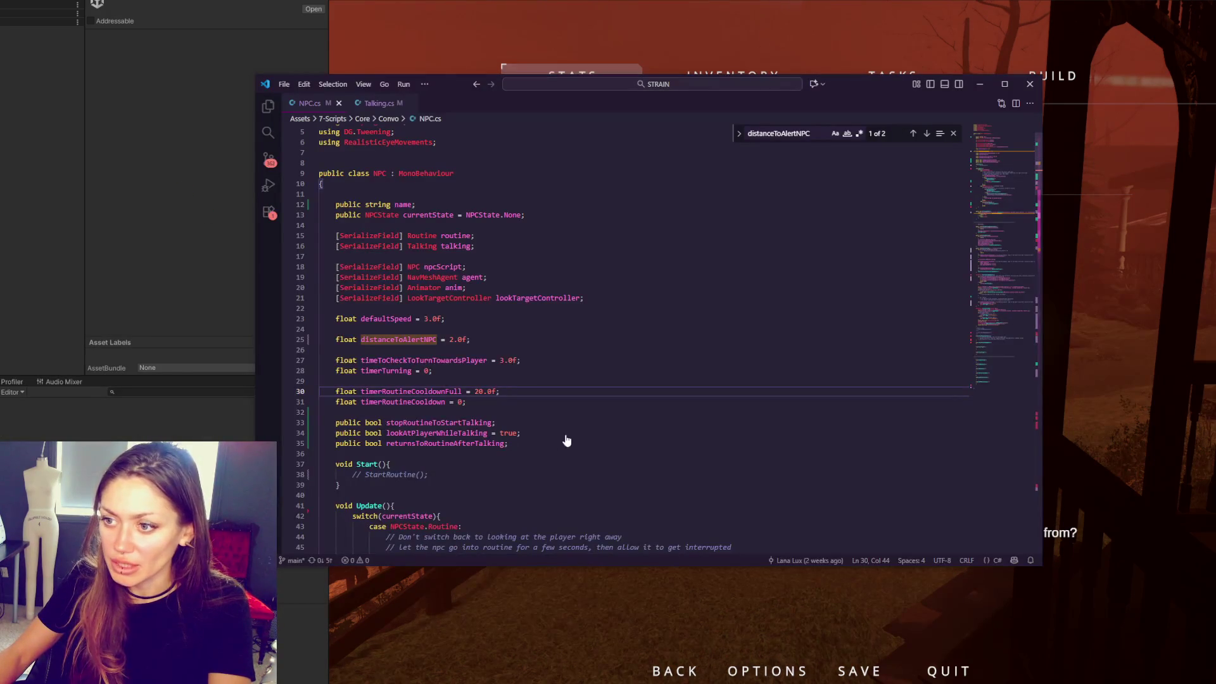
pyautogui.click(578, 392)
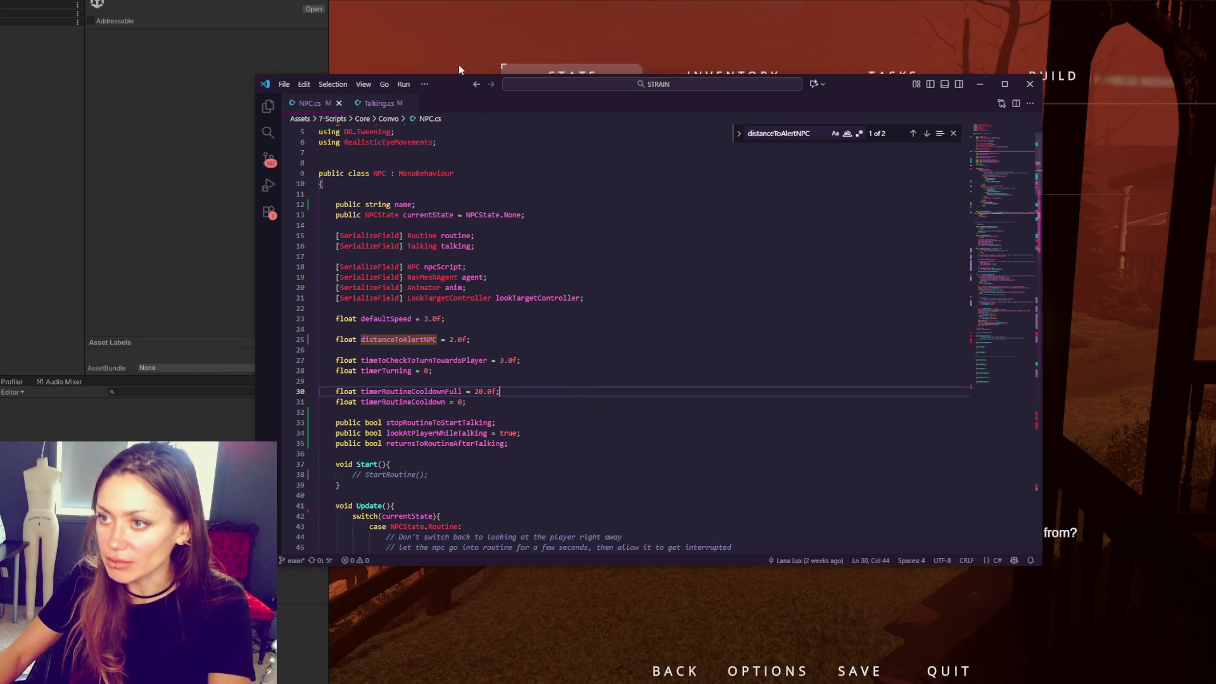
# Copy the 'Left talking zone' Debug.Log line in Talking.cs.
pyautogui.click(380, 103)
pyautogui.click(309, 102)
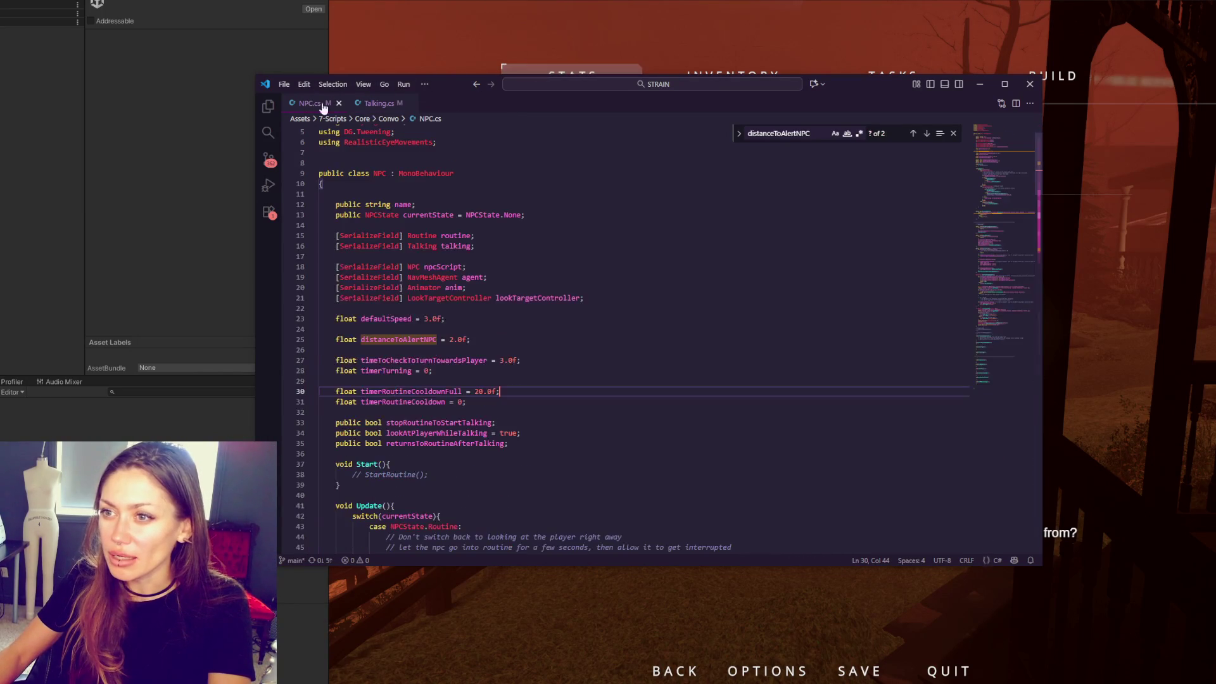
pyautogui.click(392, 103)
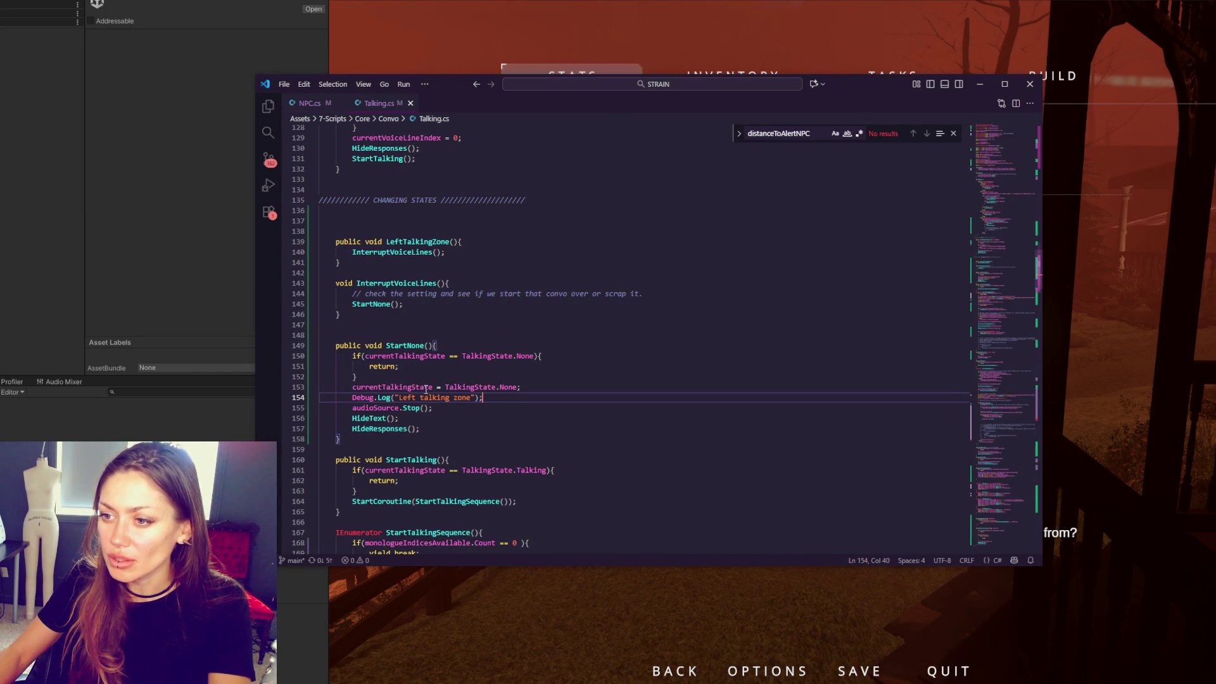
pyautogui.doubleClick(429, 397)
pyautogui.click(496, 387)
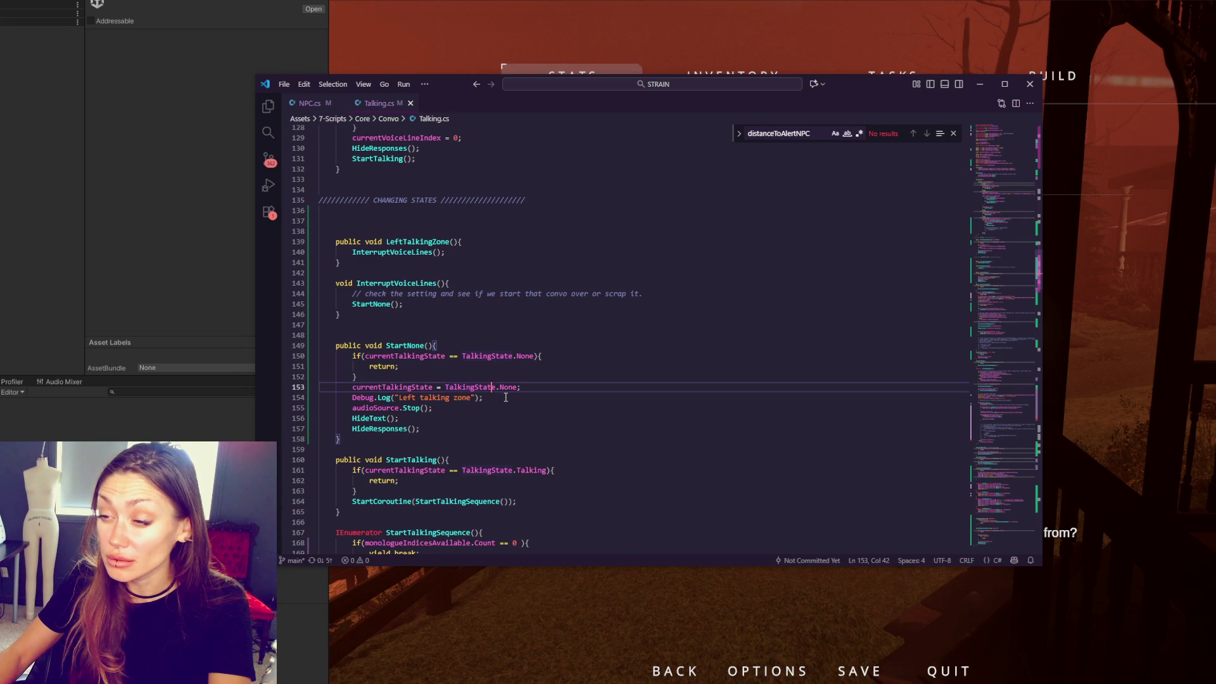
pyautogui.click(531, 398)
pyautogui.hotkey('shift', 'Home')
pyautogui.hotkey('ctrl', 'c')
# Paste the log at the top of StartNone, numbering the messages 'Left talking zone 1' and '2'.
pyautogui.click(462, 345)
pyautogui.press('Return')
pyautogui.hotkey('ctrl', 'v')
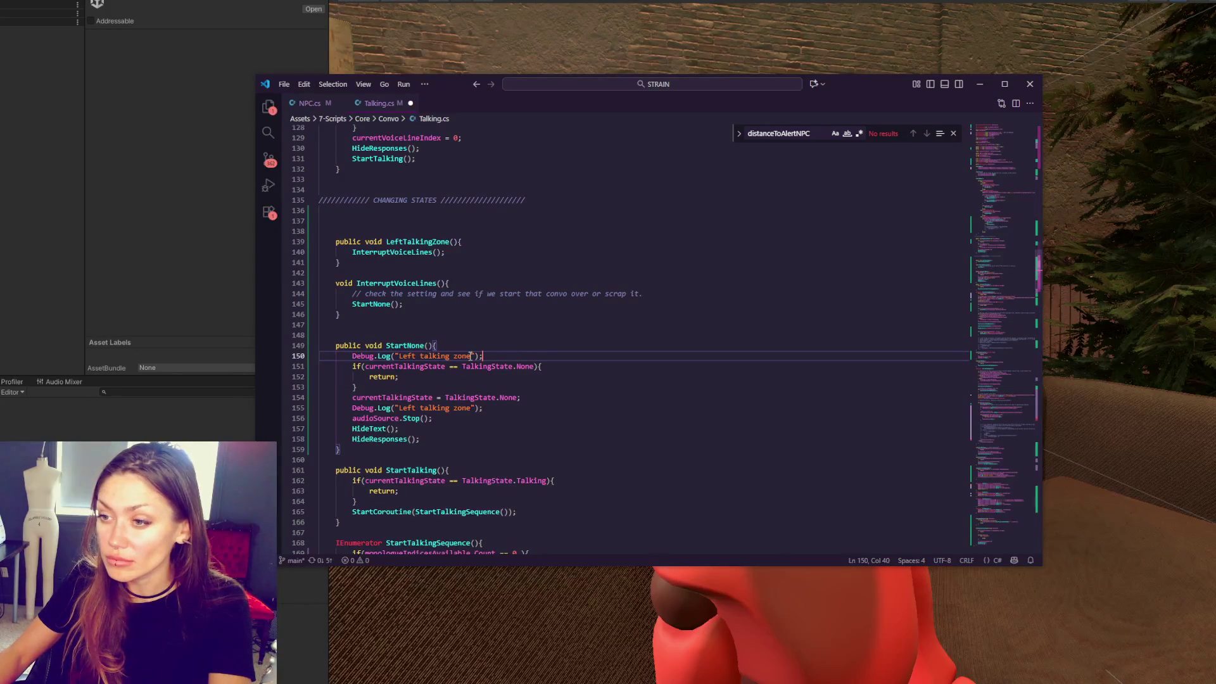
pyautogui.write('1')
pyautogui.click(470, 408)
pyautogui.write('2')
pyautogui.click(626, 40)
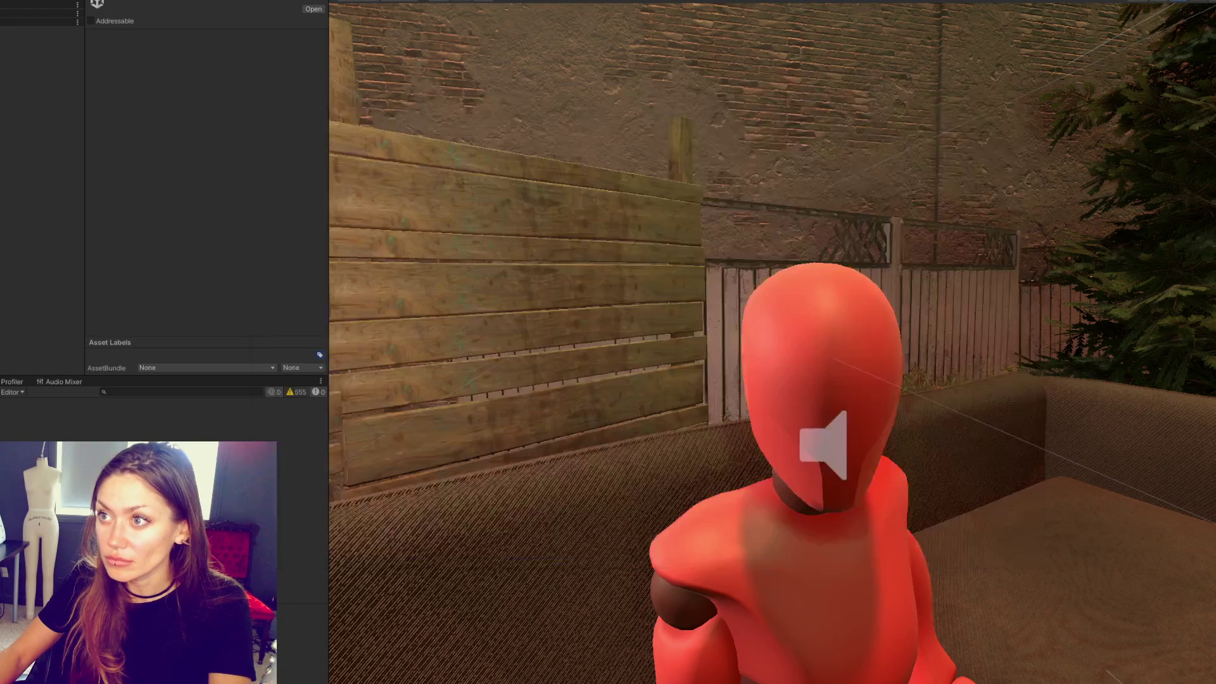
pyautogui.hotkey('alt', 'Tab')
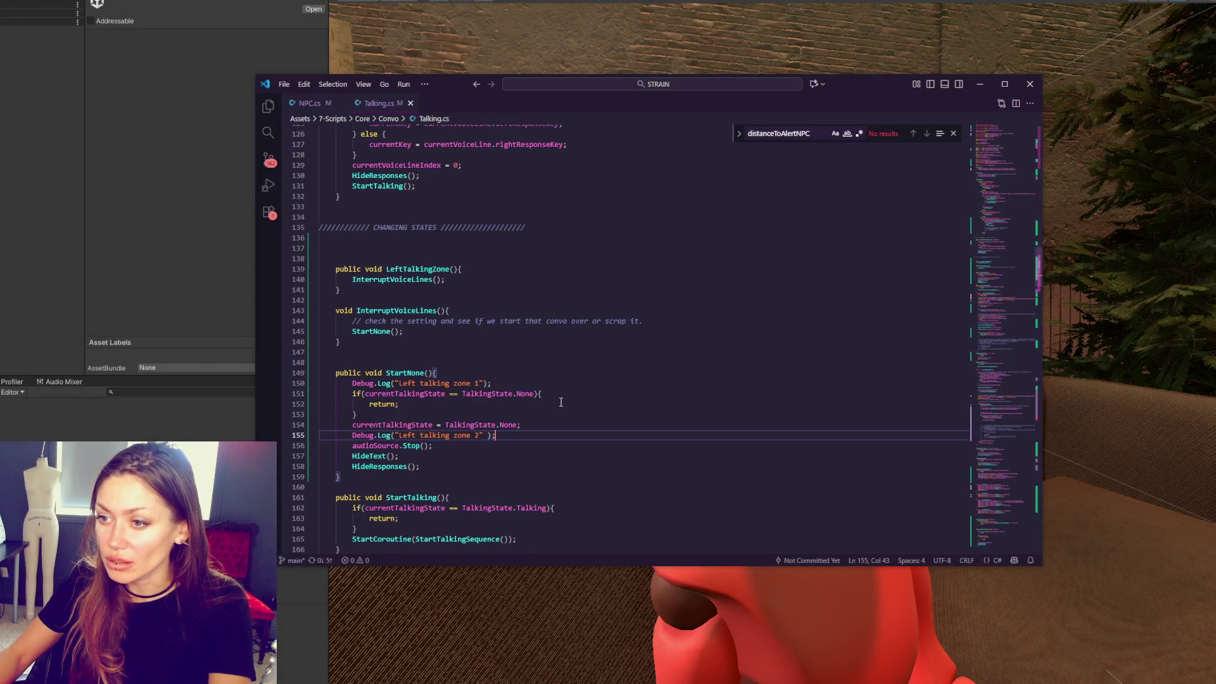
pyautogui.scroll(3, 560, 402)
pyautogui.scroll(-5, 559, 403)
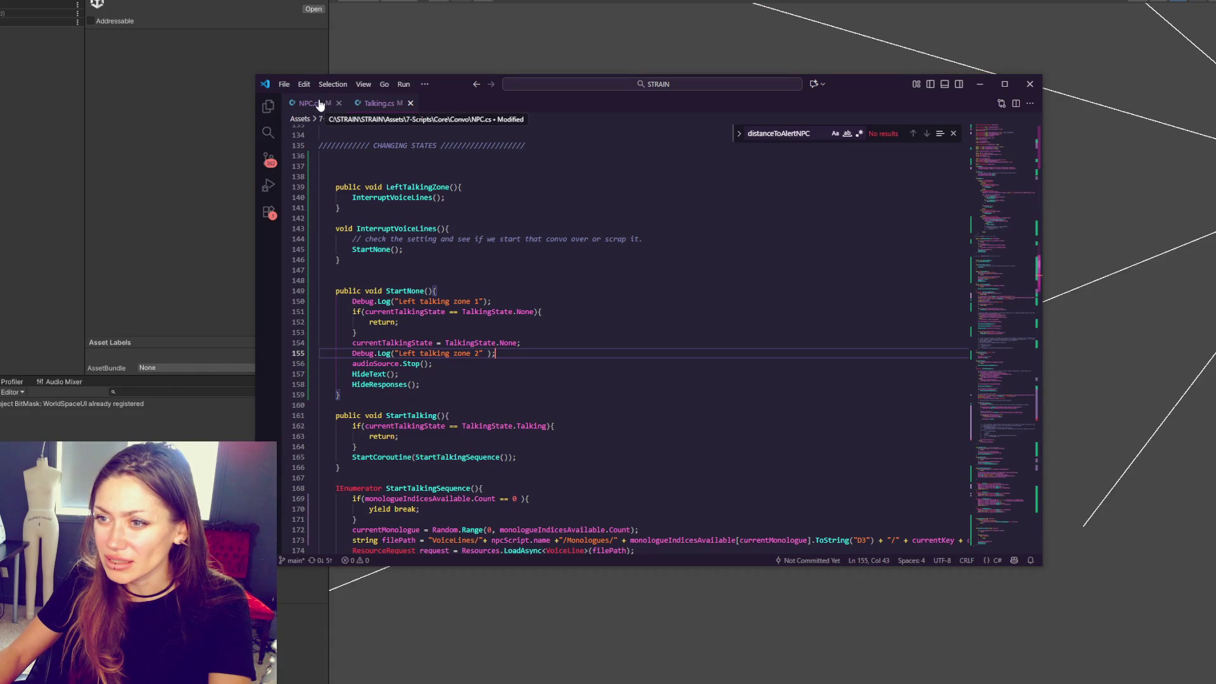
# In NPC.cs, trace DistanceCheck's uses and the talking.LeftTalkingZone() call in the Waiting case.
pyautogui.click(319, 104)
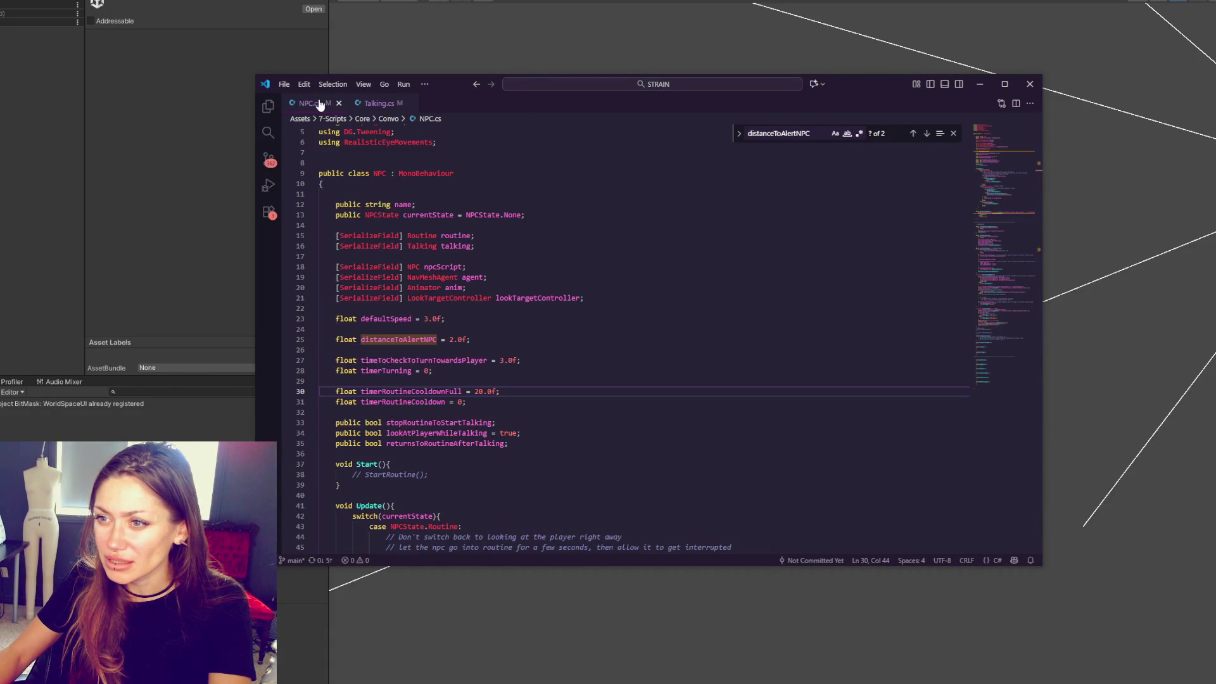
pyautogui.scroll(-10, 548, 378)
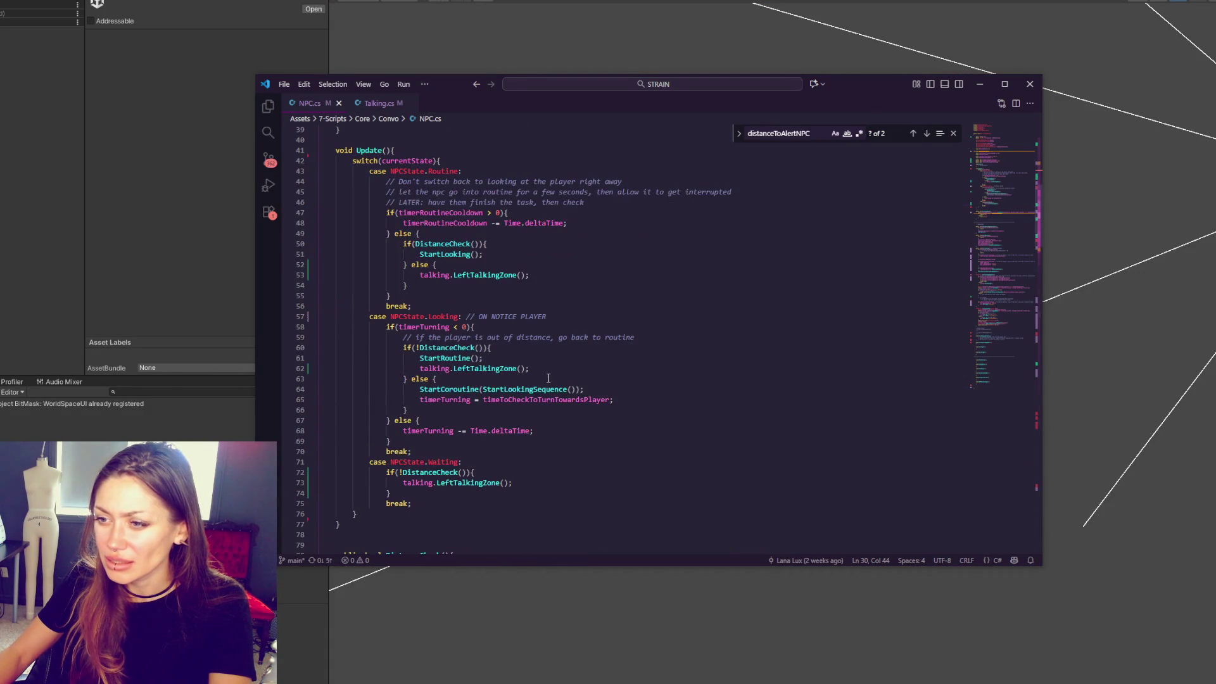
pyautogui.doubleClick(466, 349)
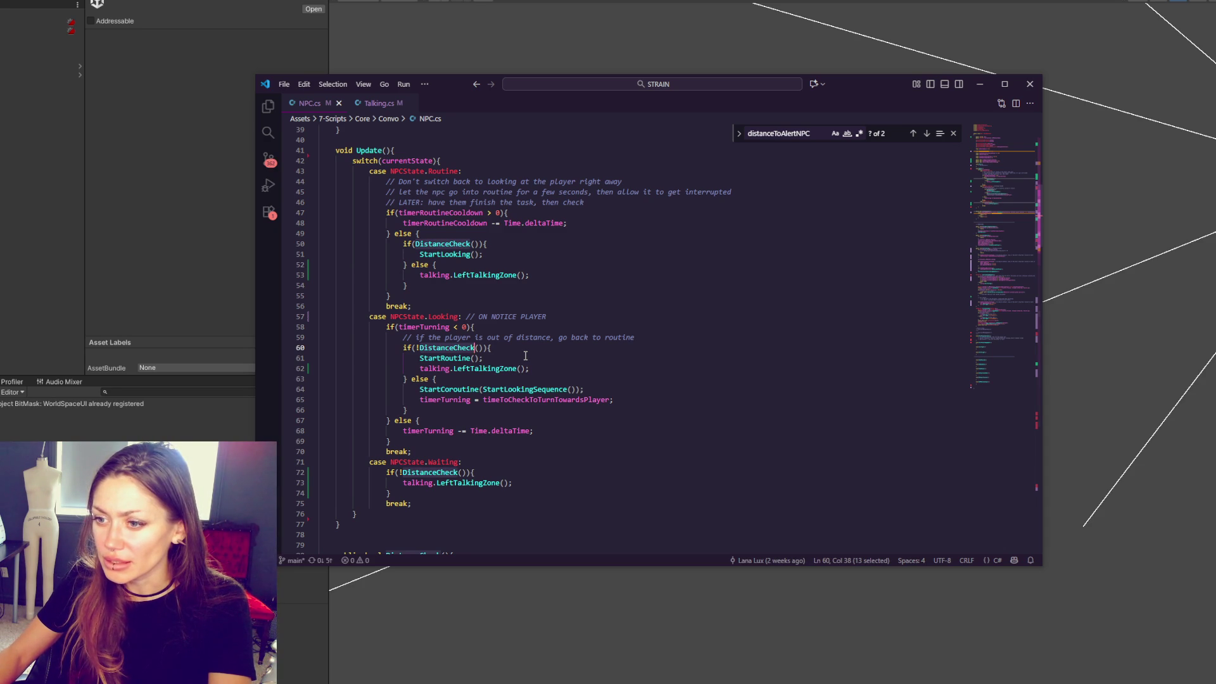
pyautogui.scroll(-3, 525, 355)
pyautogui.doubleClick(495, 373)
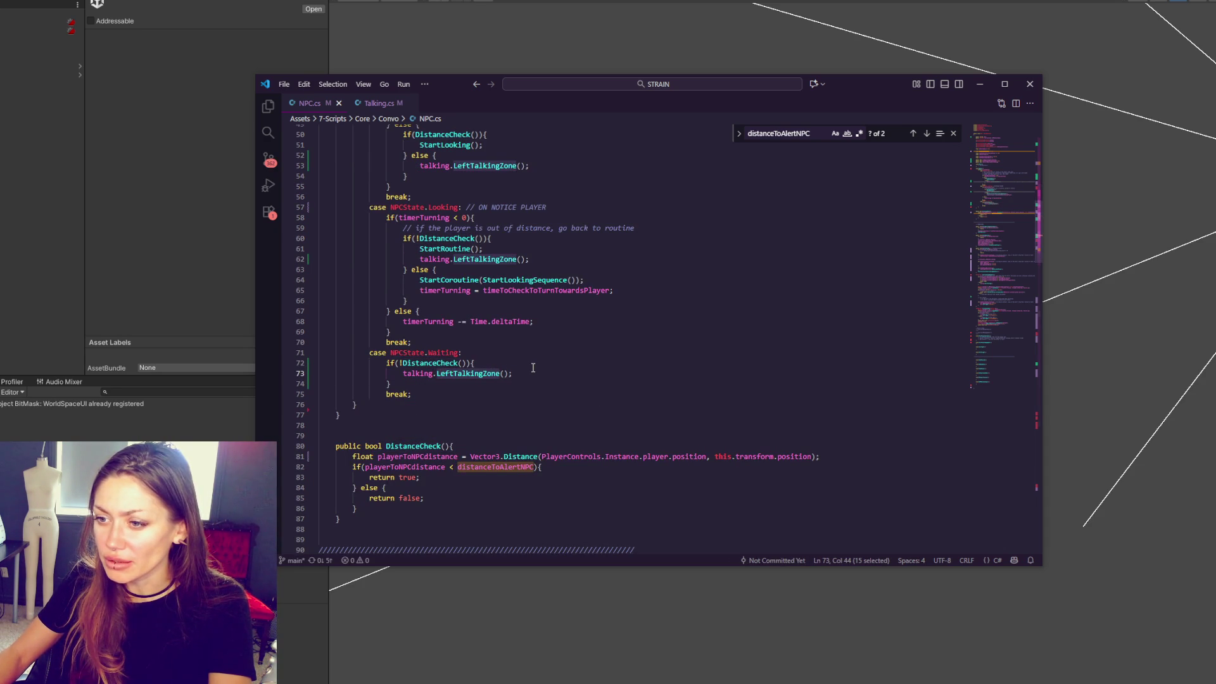
pyautogui.moveTo(402, 373)
pyautogui.mouseDown()
pyautogui.moveTo(525, 380)
pyautogui.moveTo(514, 374)
pyautogui.mouseUp()
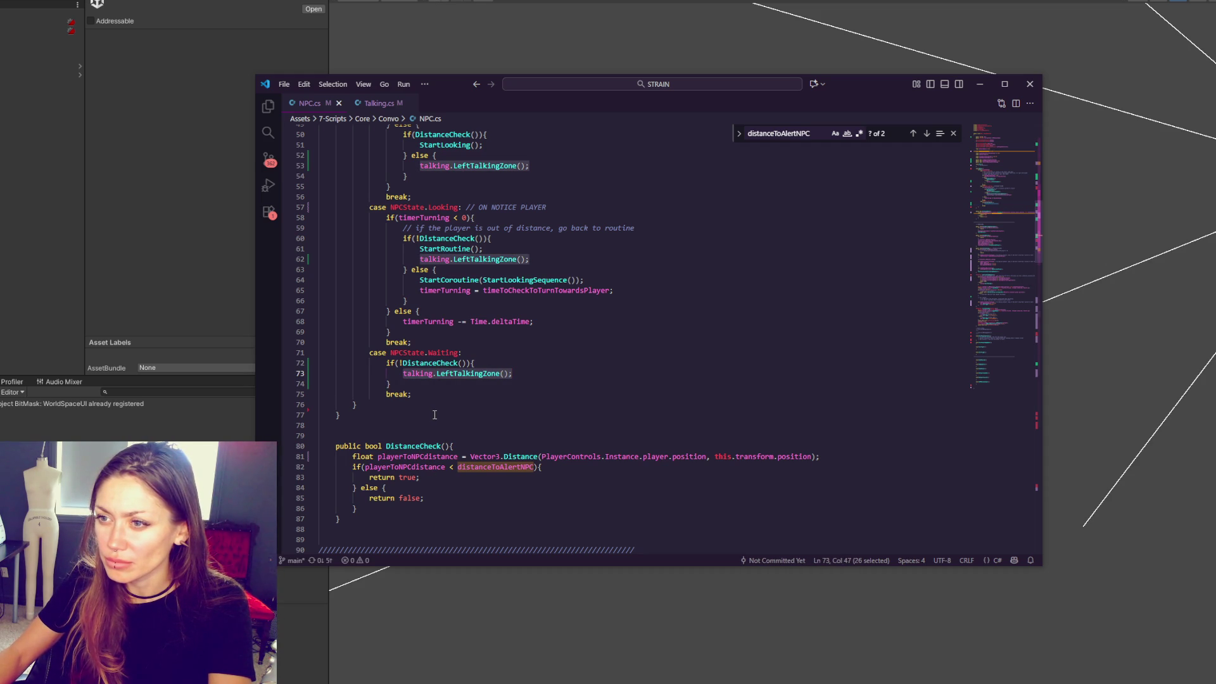
pyautogui.scroll(5, 443, 405)
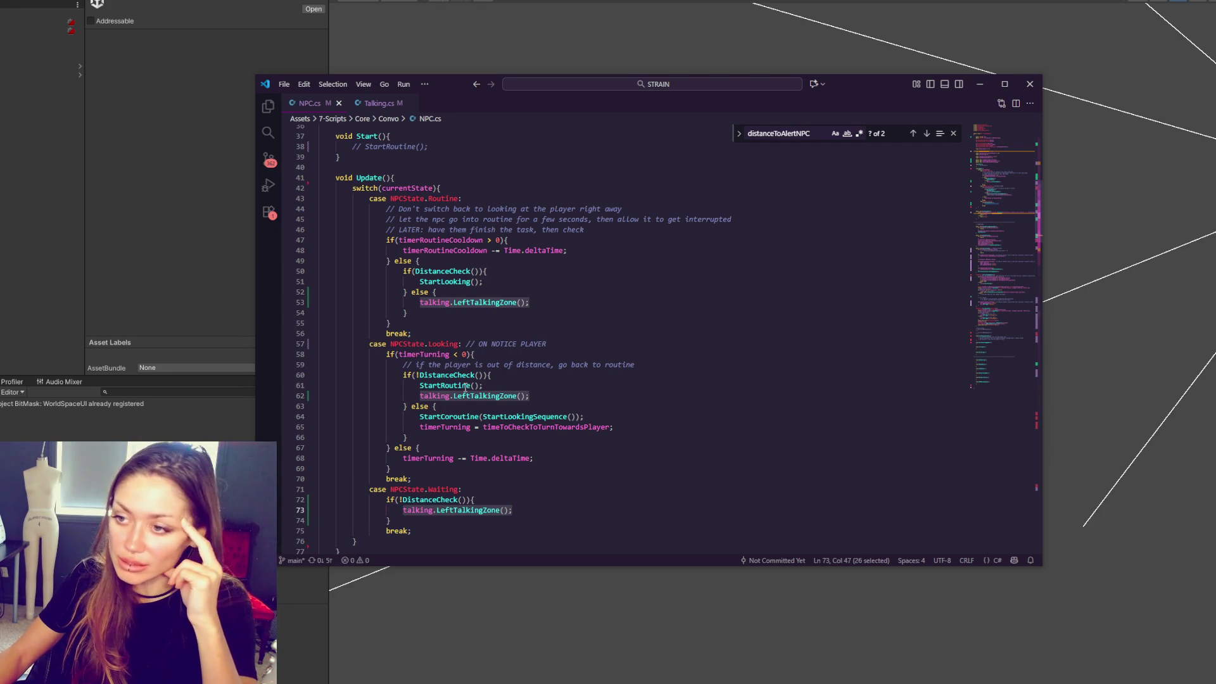
pyautogui.scroll(-3, 562, 392)
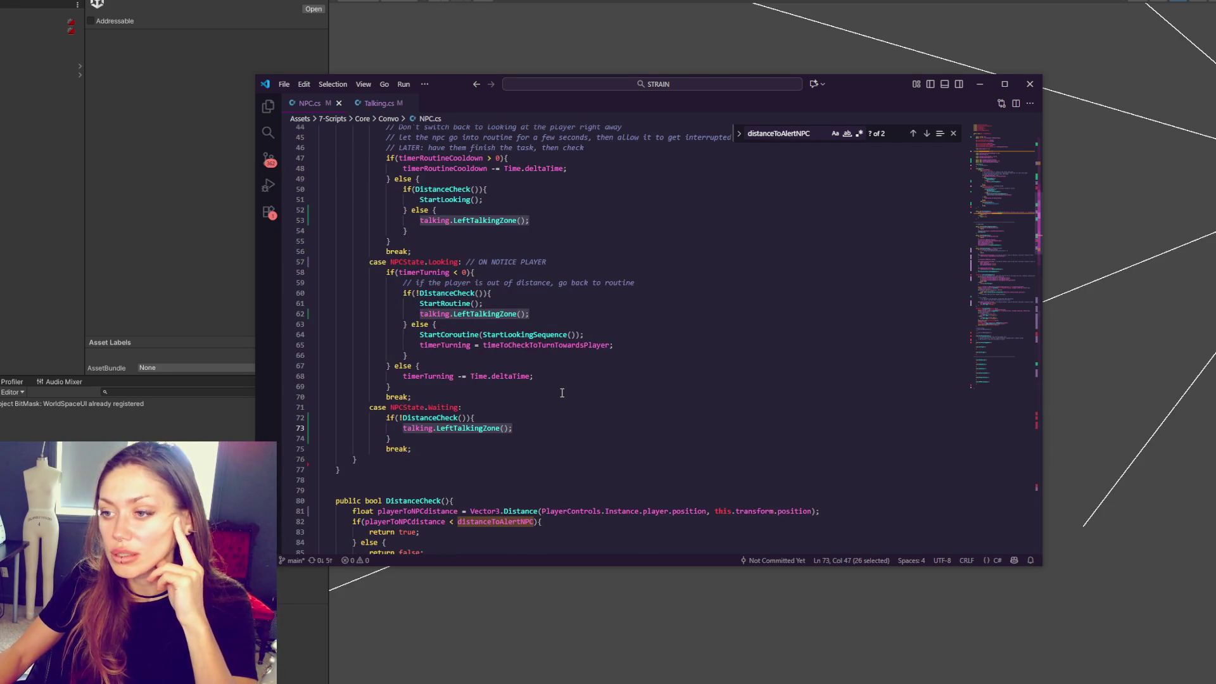
pyautogui.scroll(-3, 562, 392)
pyautogui.click(480, 433)
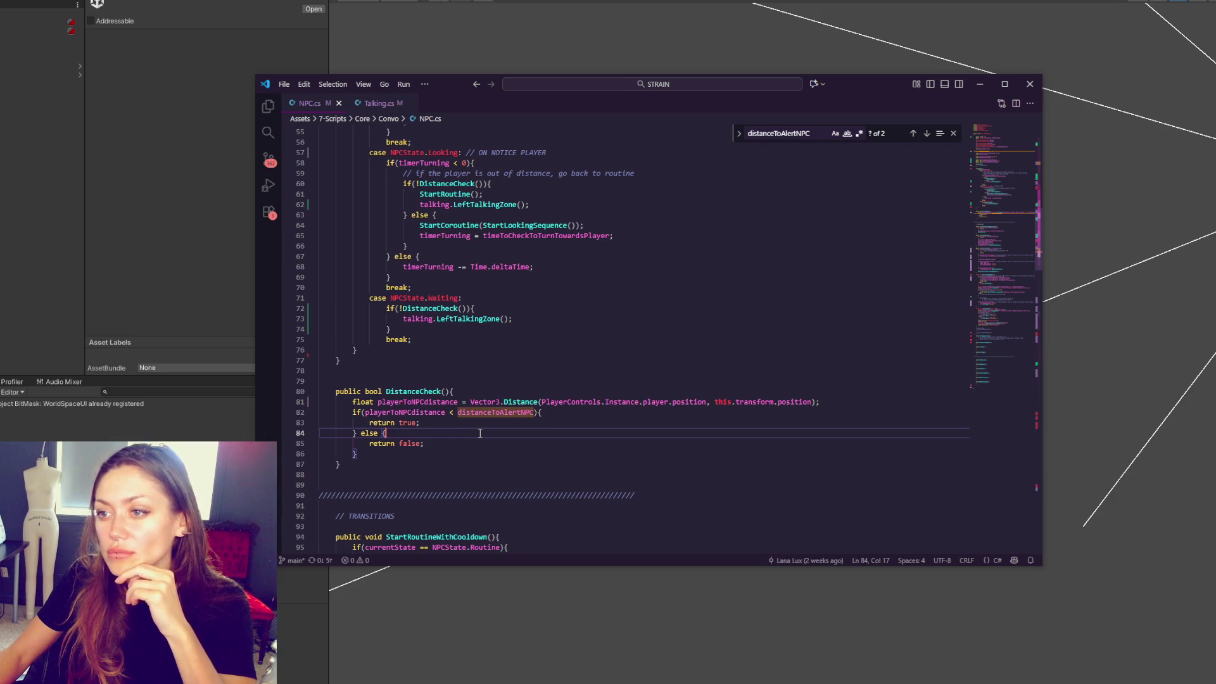
# Add talking.LeftTalkingZone(); to DistanceCheck's else branch.
pyautogui.press('Return')
pyautogui.write('talking.LeftTalkingZone();')
pyautogui.moveTo(524, 328); pyautogui.dragTo(517, 297)
pyautogui.press('BackSpace')
pyautogui.scroll(2, 517, 304)
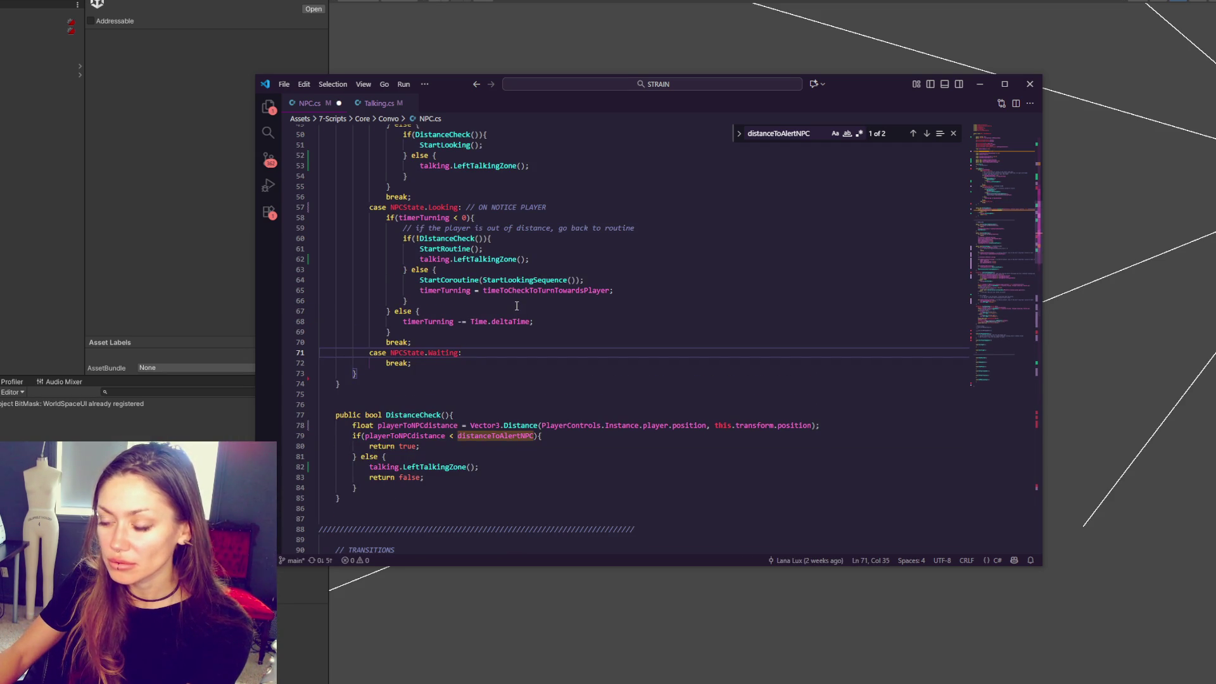
pyautogui.hotkey('ctrl', 'z')
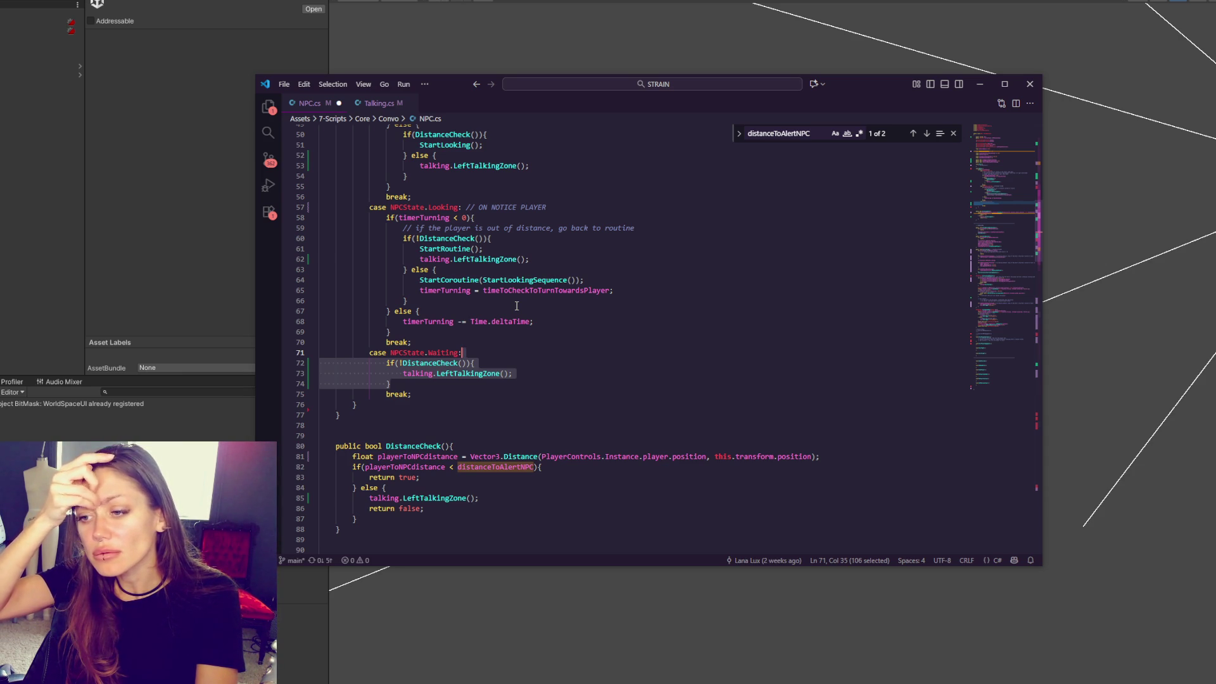
pyautogui.scroll(3, 524, 318)
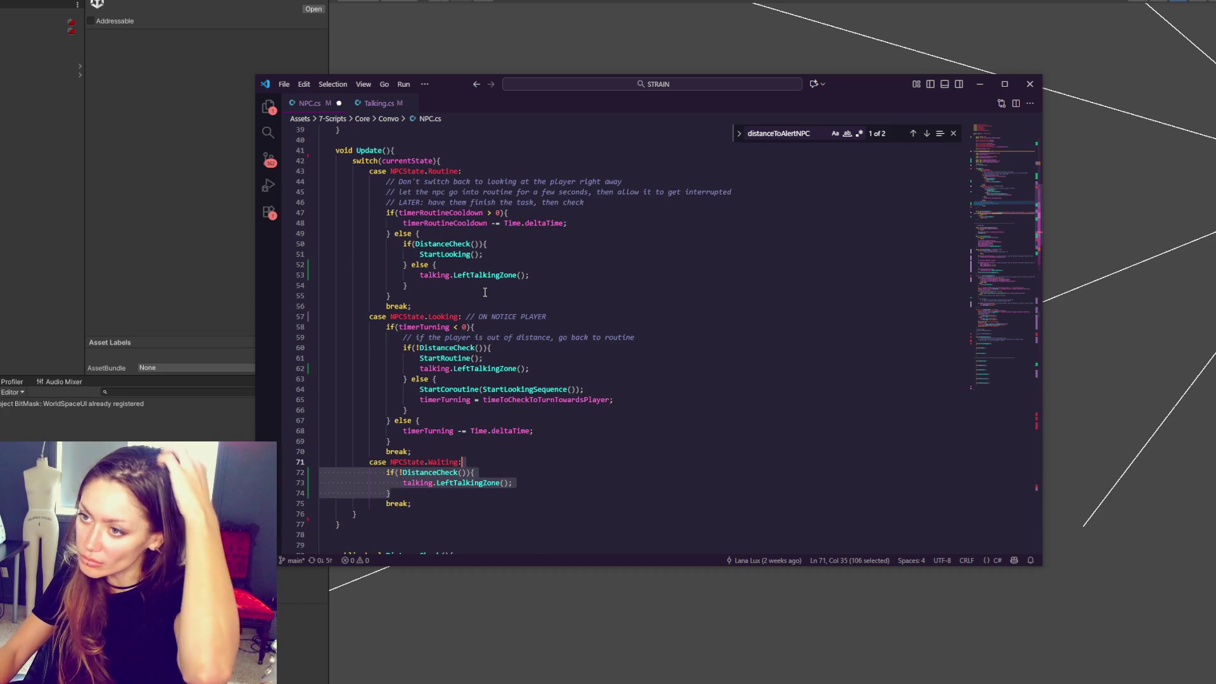
pyautogui.hotkey('alt', 'Left')
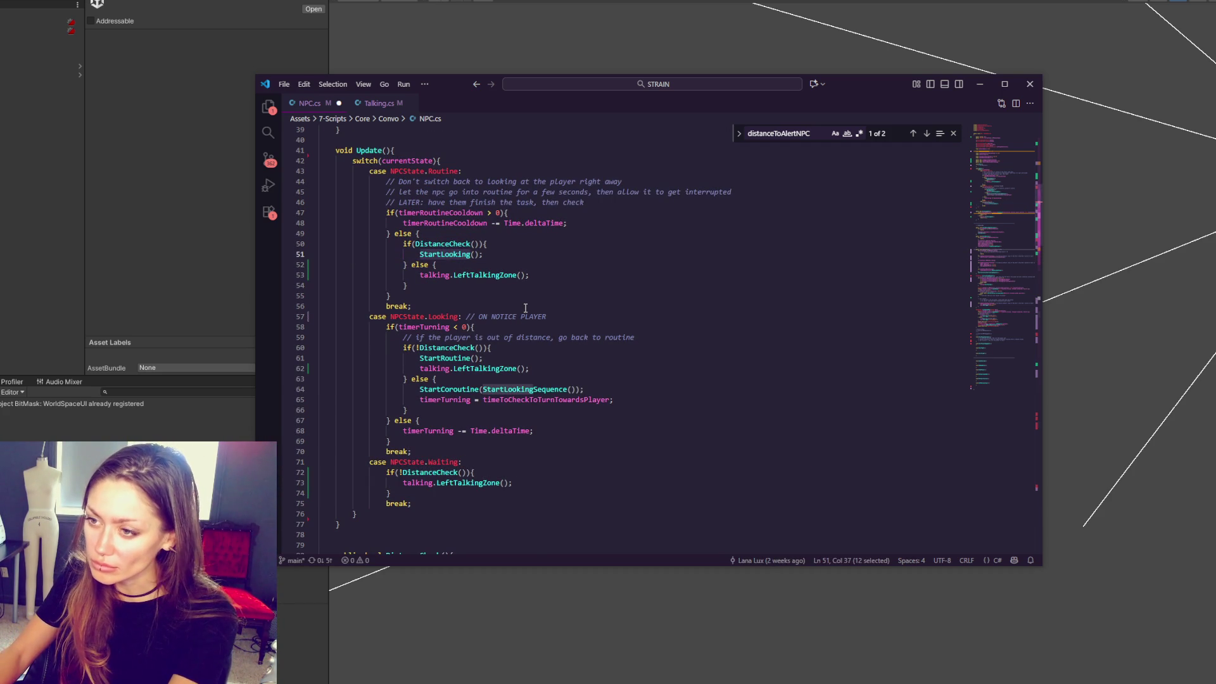
# Delete the LeftTalkingZone code from the Routine, Looking and Waiting cases.
pyautogui.click(455, 289)
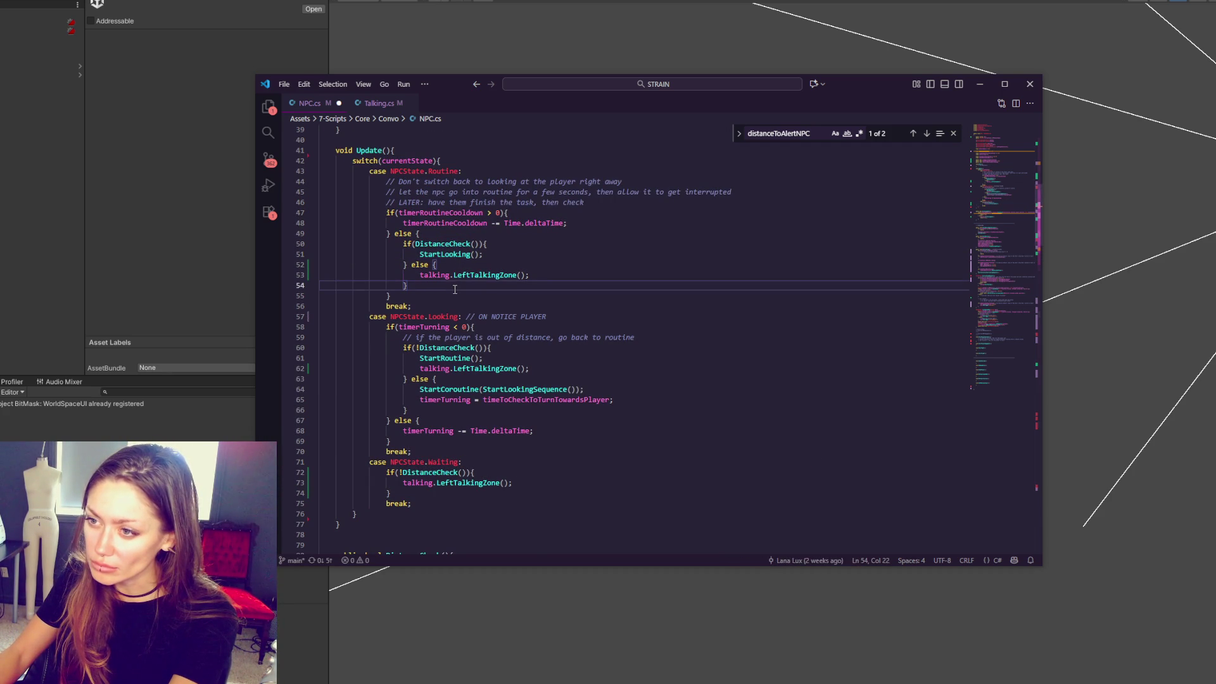
pyautogui.hotkey('shift', 'Up')
pyautogui.hotkey('shift', 'Up')
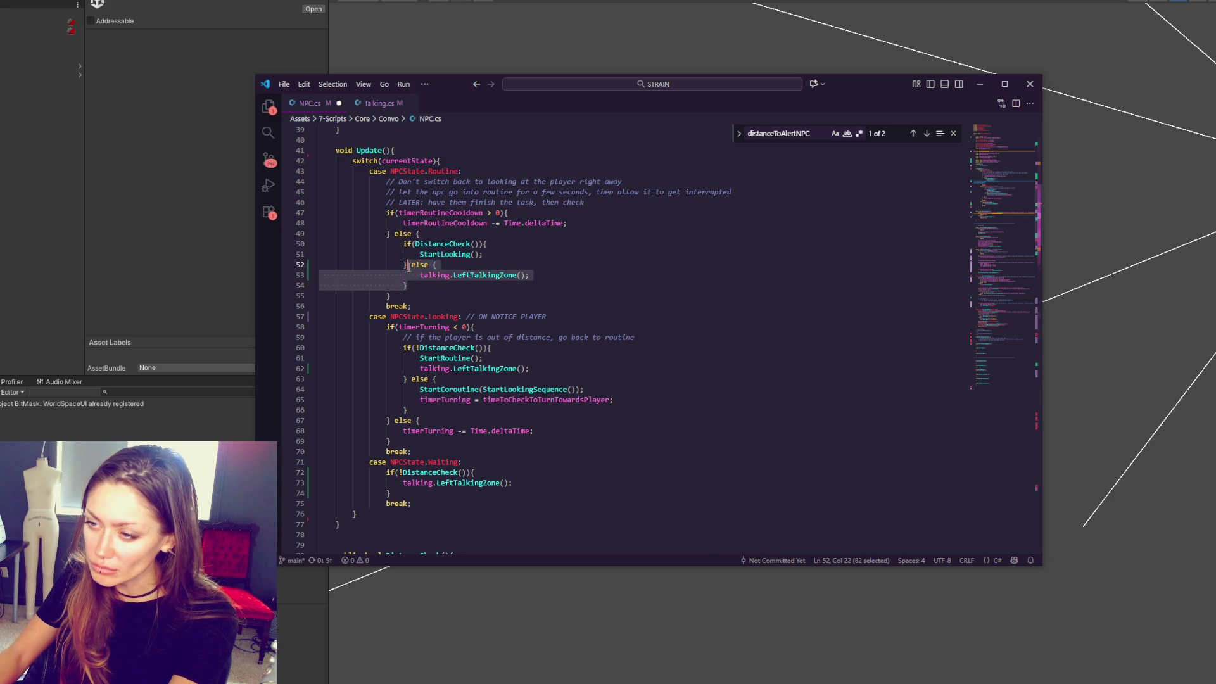
pyautogui.press('BackSpace')
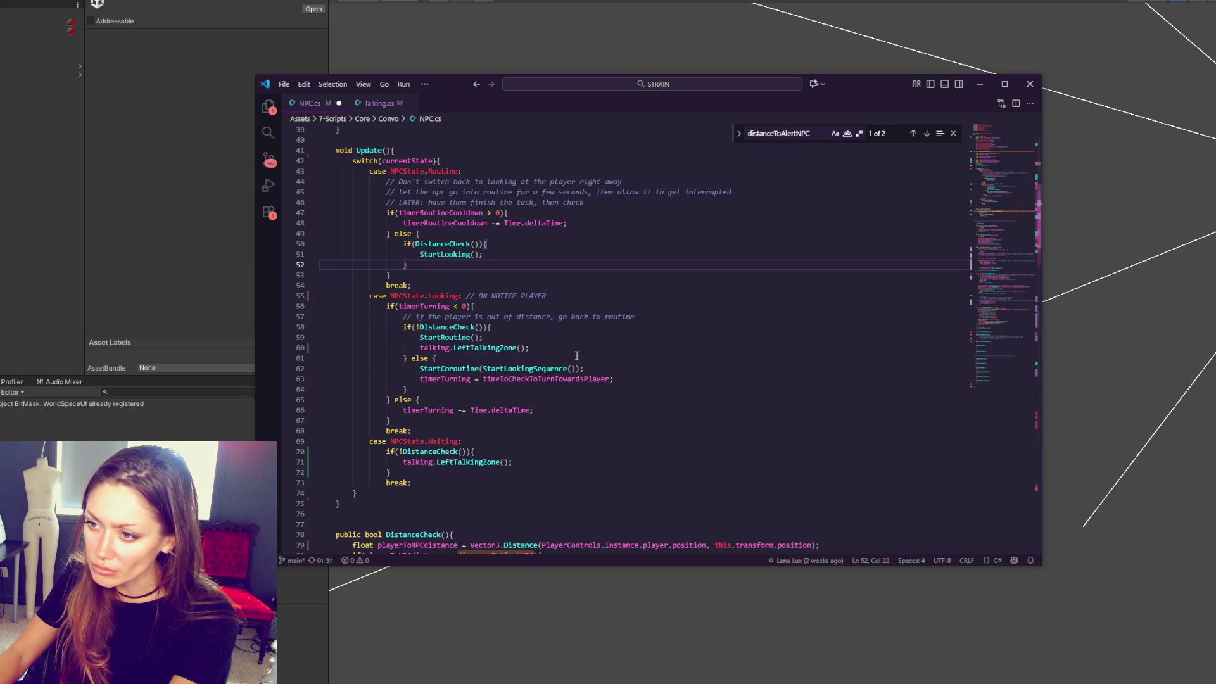
pyautogui.moveTo(576, 350); pyautogui.dragTo(586, 341)
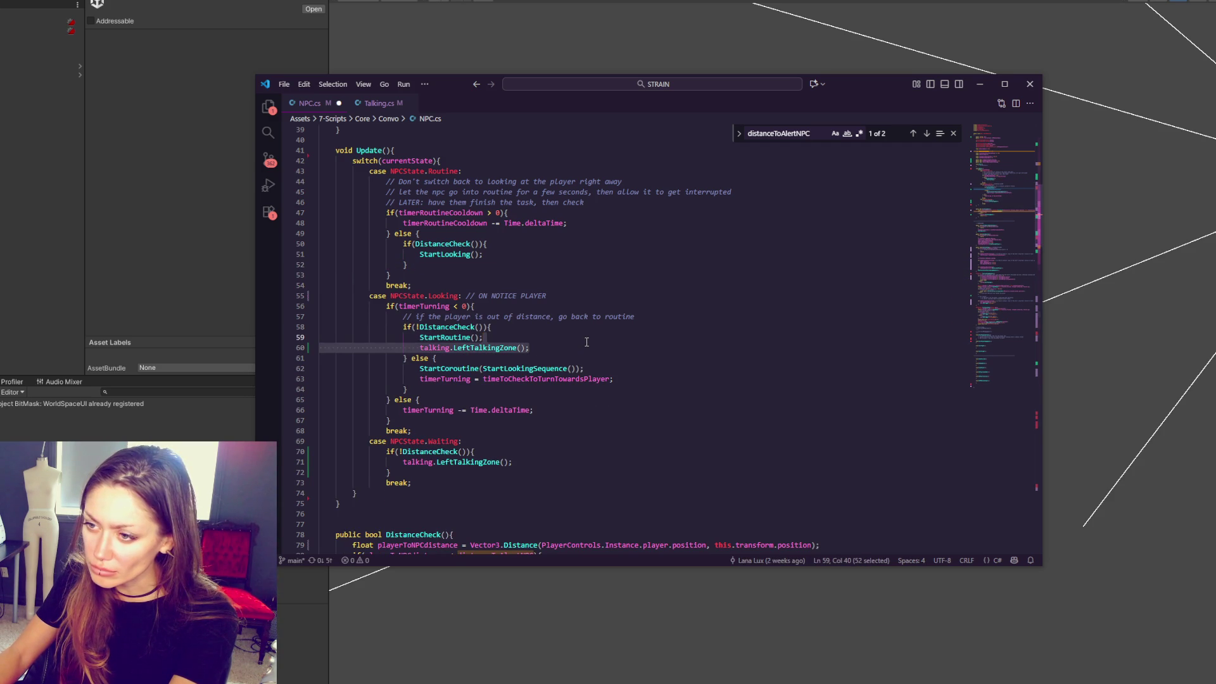
pyautogui.press('BackSpace')
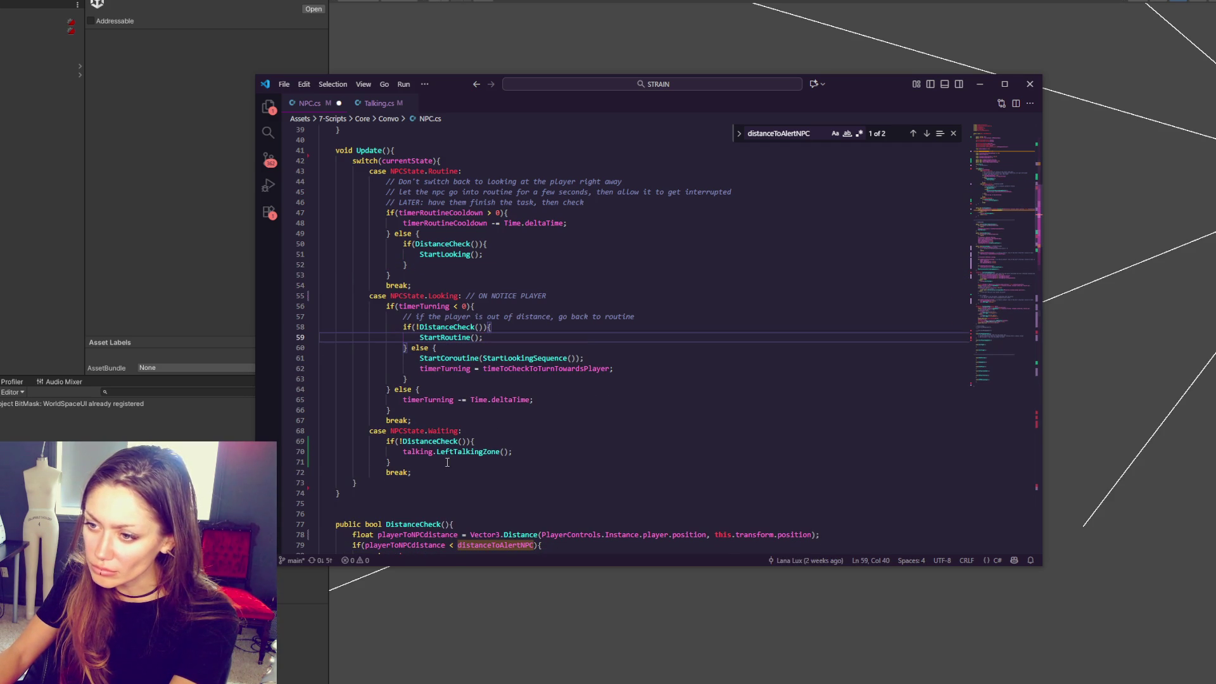
pyautogui.moveTo(446, 462); pyautogui.dragTo(506, 432)
pyautogui.press('BackSpace')
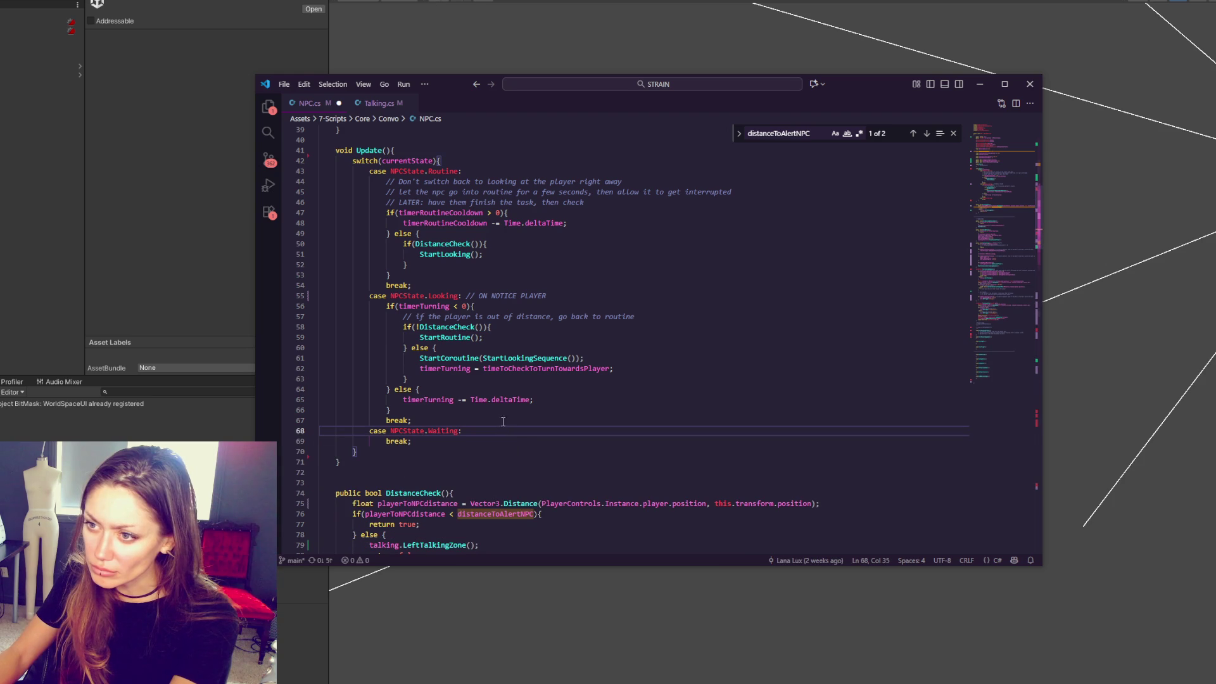
# Check DistanceCheck in the Routine case and insert blank lines at the top of Update.
pyautogui.doubleClick(466, 245)
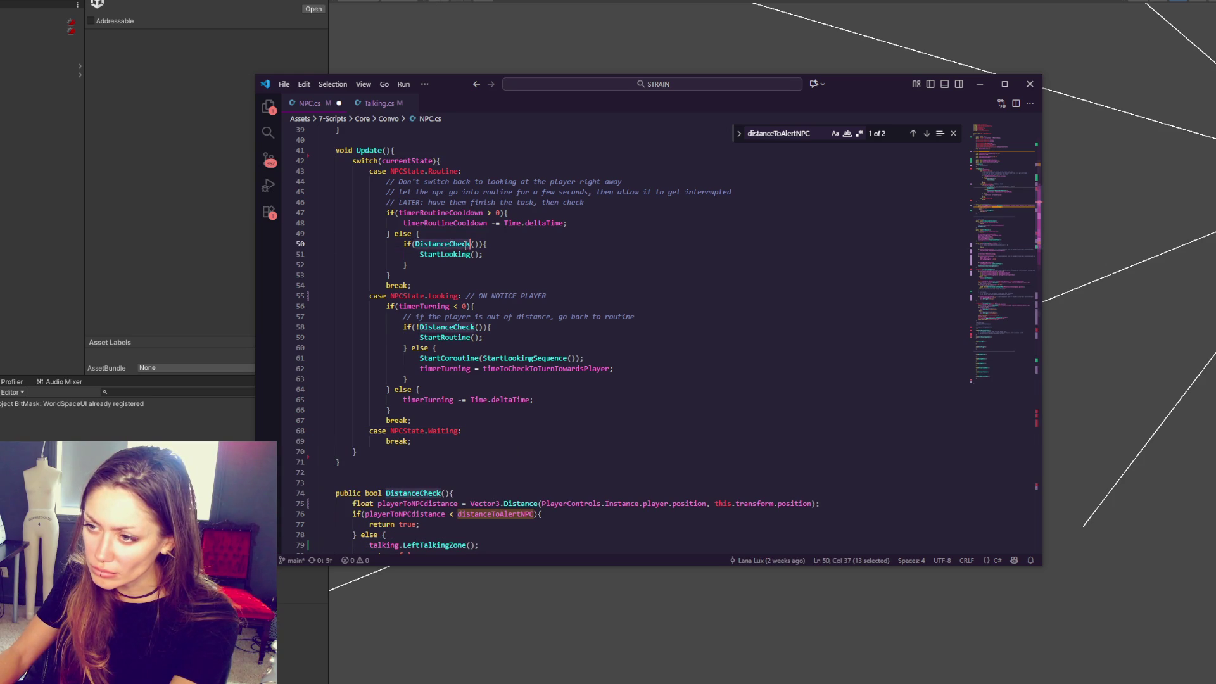
pyautogui.click(440, 244)
pyautogui.press('Up')
pyautogui.doubleClick(440, 243)
pyautogui.scroll(3, 473, 249)
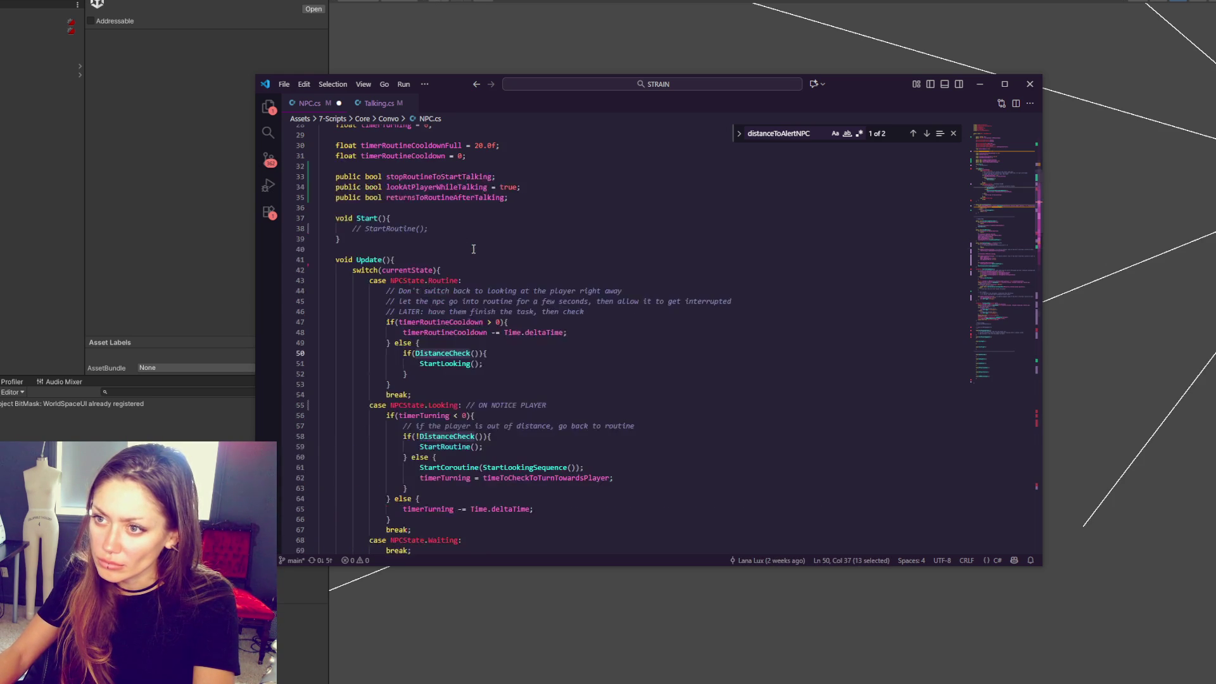
pyautogui.click(471, 262)
pyautogui.press('Return')
pyautogui.press('Return')
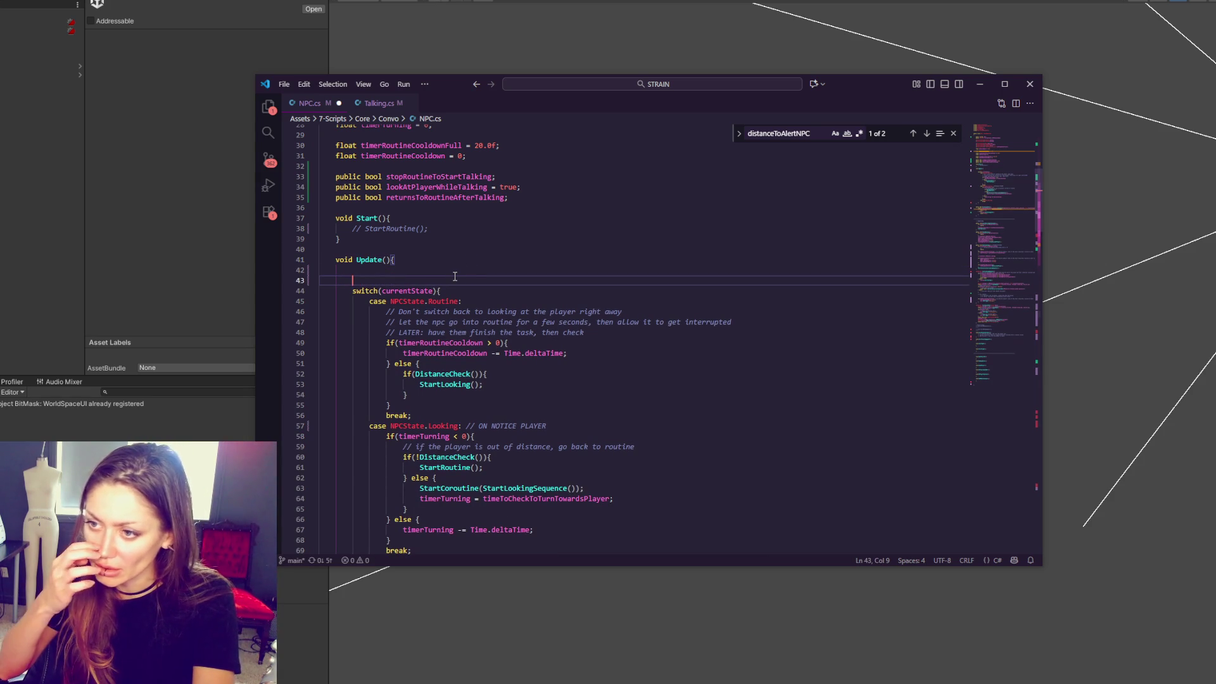
# Add a DistanceCheck(); call at the top of Update in NPC.cs and save the script.
pyautogui.press('Return')
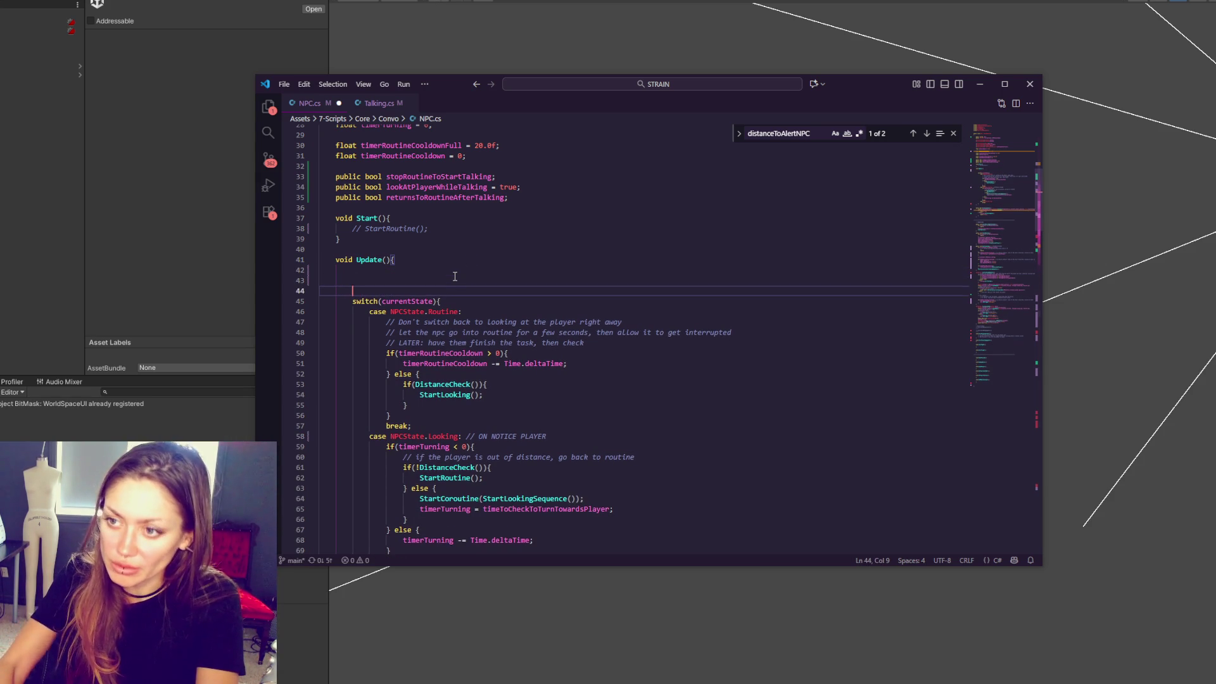
pyautogui.click(321, 280)
pyautogui.write('distanceCheck')
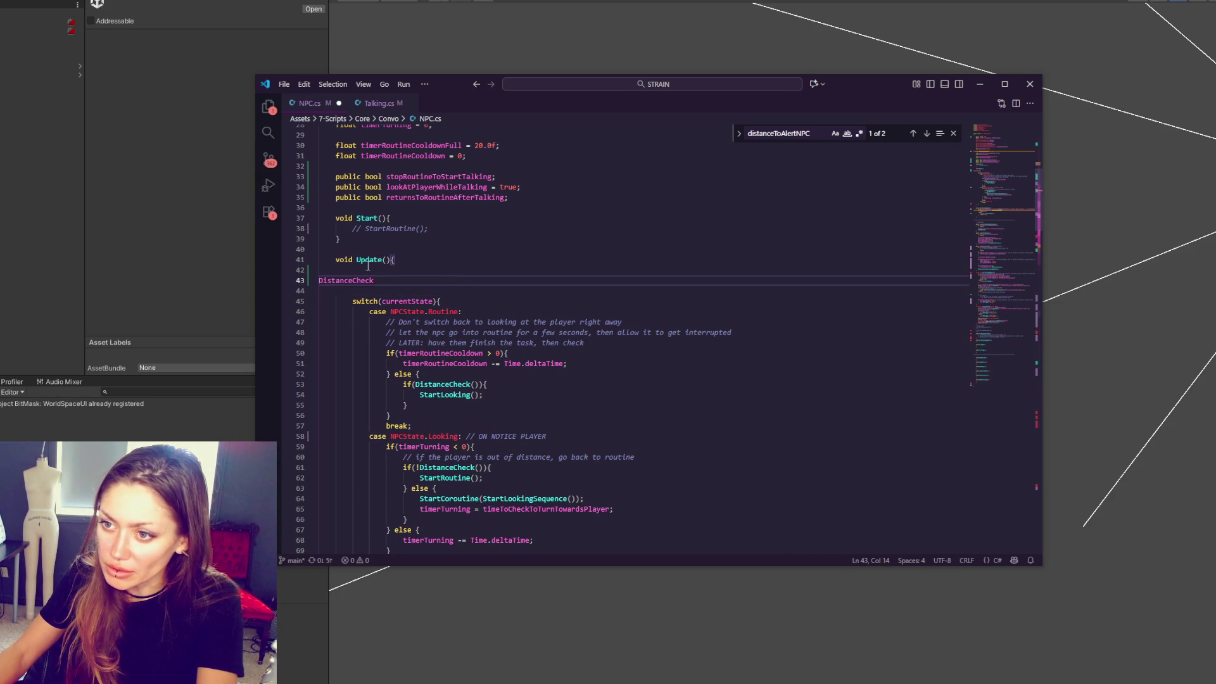
pyautogui.press('Tab')
pyautogui.write('();')
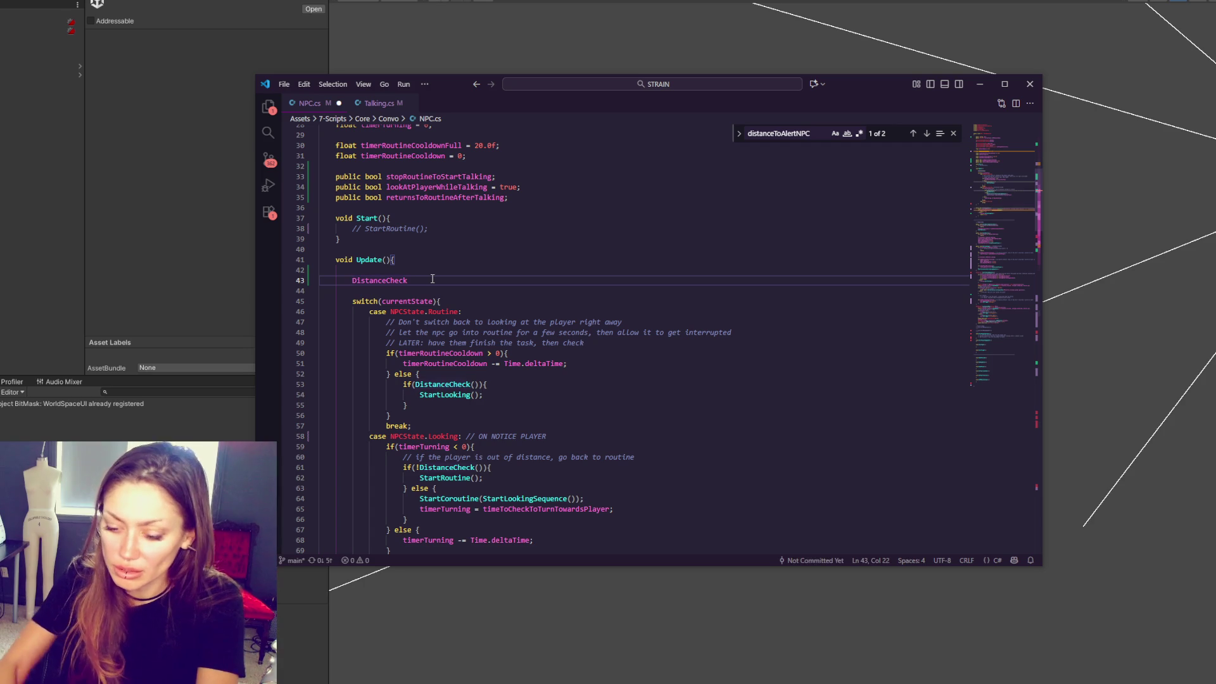
pyautogui.hotkey('ctrl', 's')
# Return to Unity to recompile, then continue the saved game from the main menu.
pyautogui.scroll(-5, 433, 279)
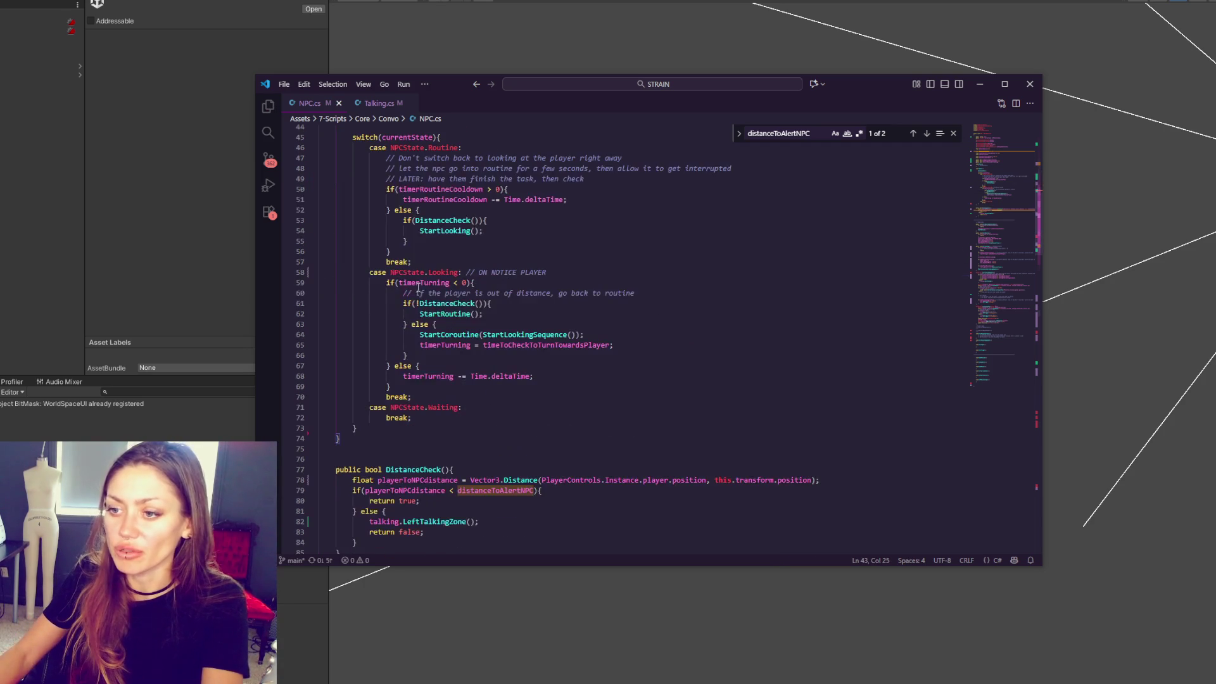
pyautogui.scroll(5, 421, 305)
pyautogui.doubleClick(369, 259)
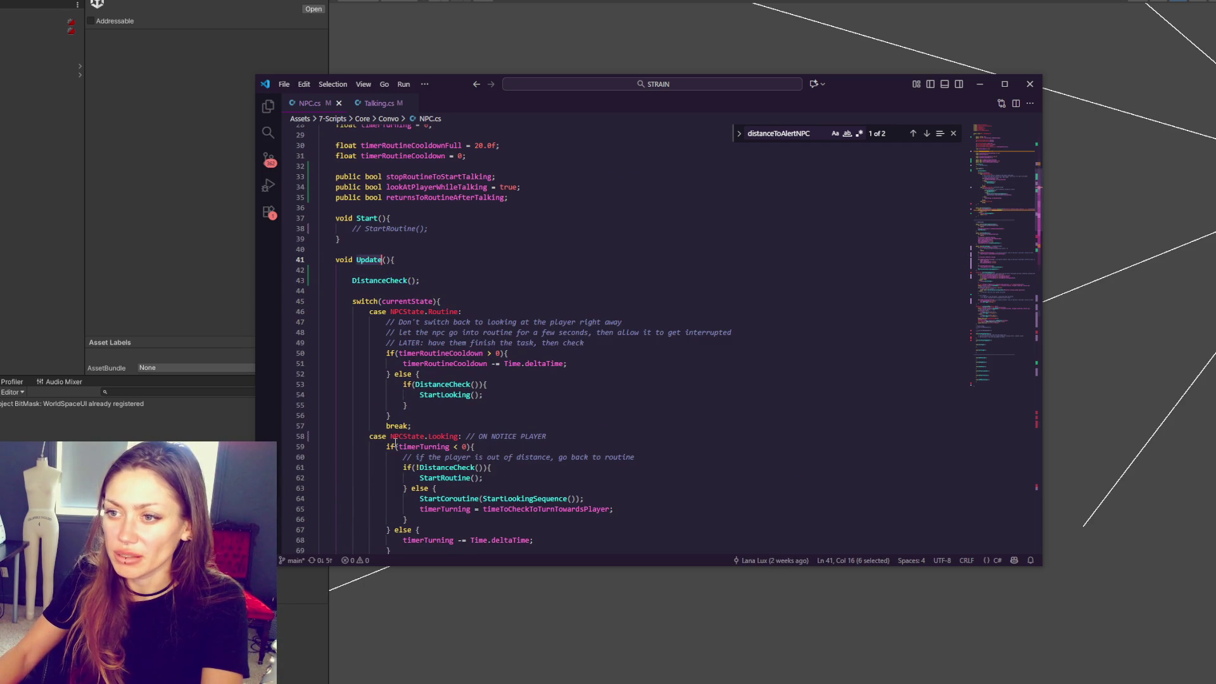
pyautogui.click(488, 322)
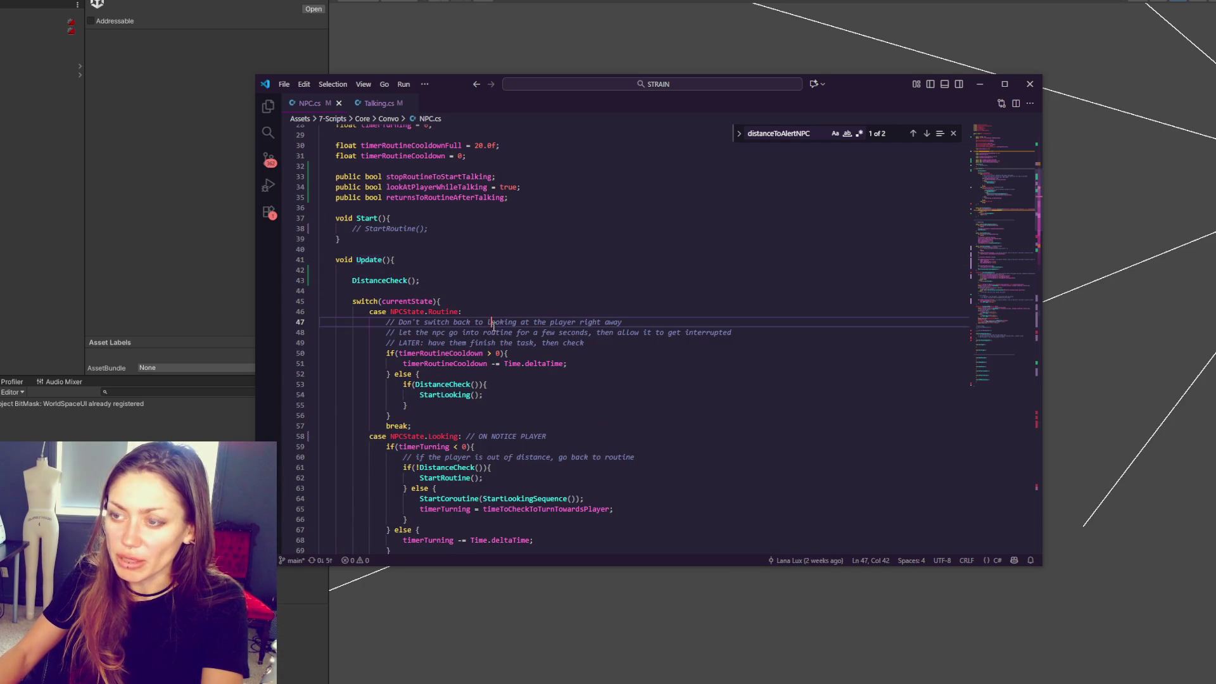
pyautogui.scroll(-5, 459, 317)
pyautogui.scroll(-2, 459, 317)
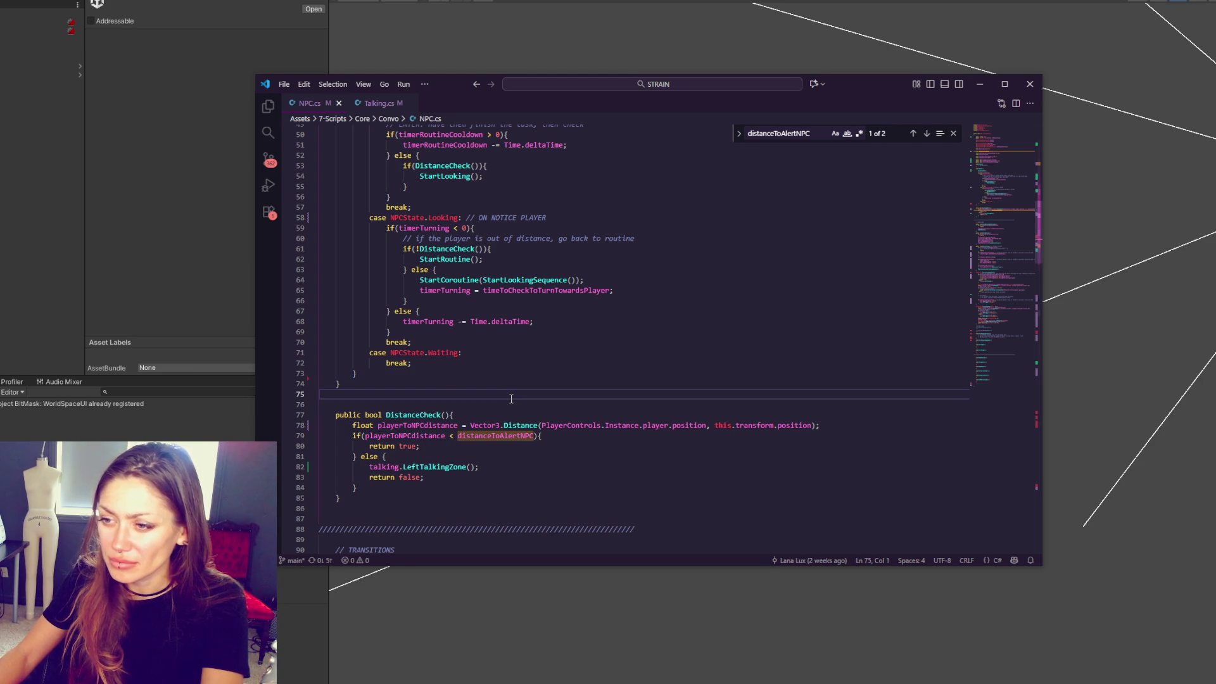
pyautogui.click(159, 286)
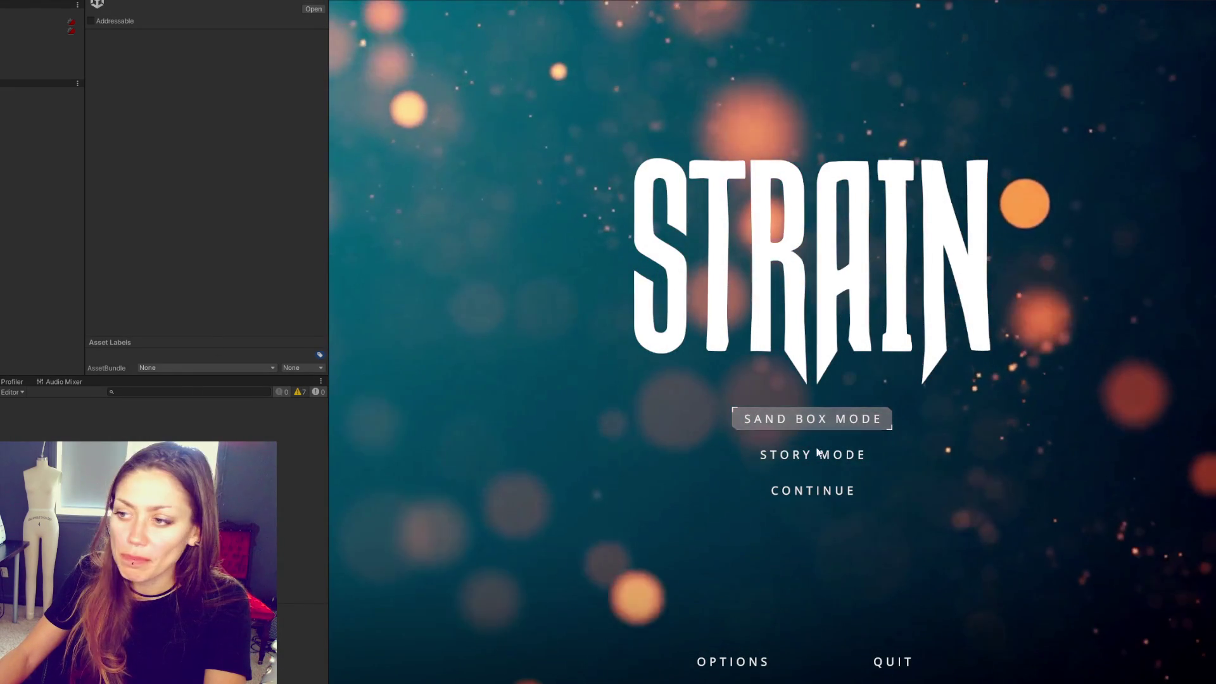
pyautogui.click(785, 497)
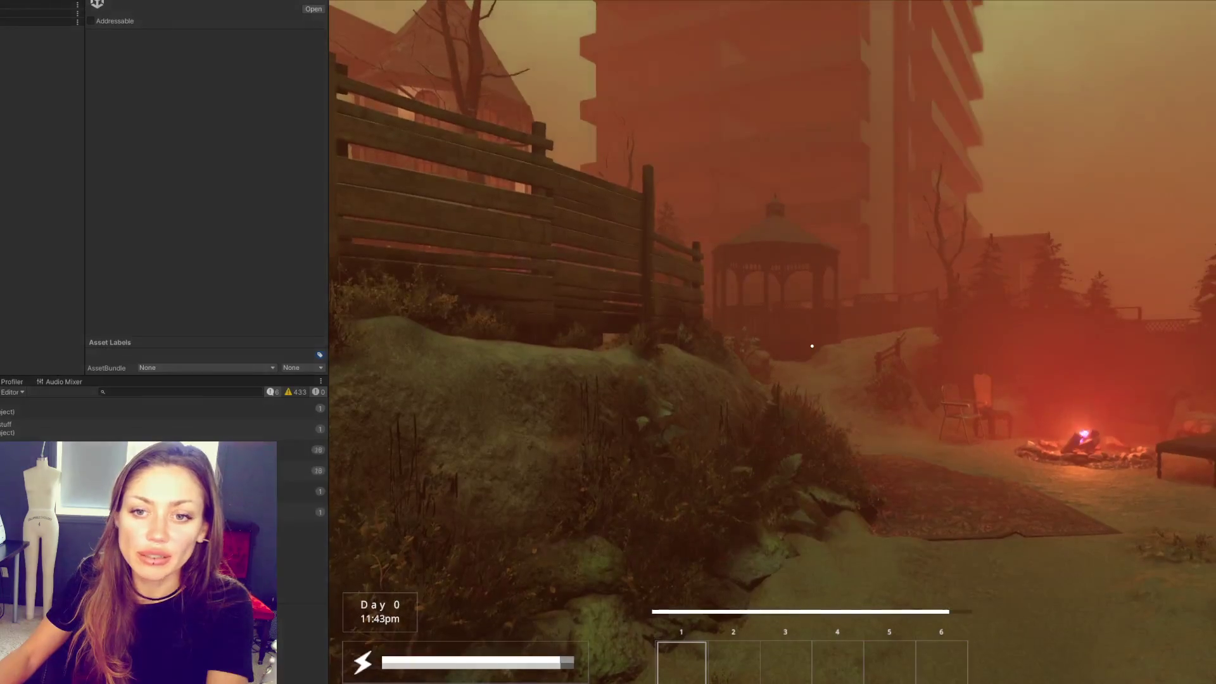
# Walk across the backyard to the mannequin on the sofa, watch its subtitles, then stop Play mode.
pyautogui.hotkey('shift', 'w')
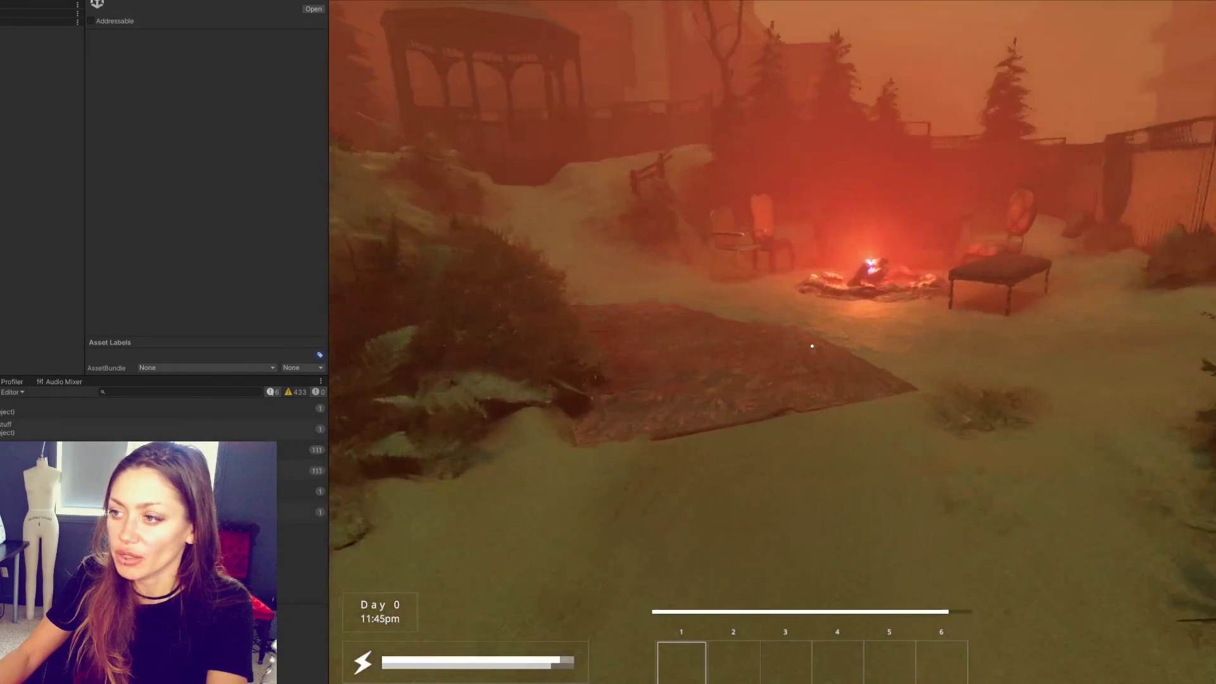
pyautogui.press('w')
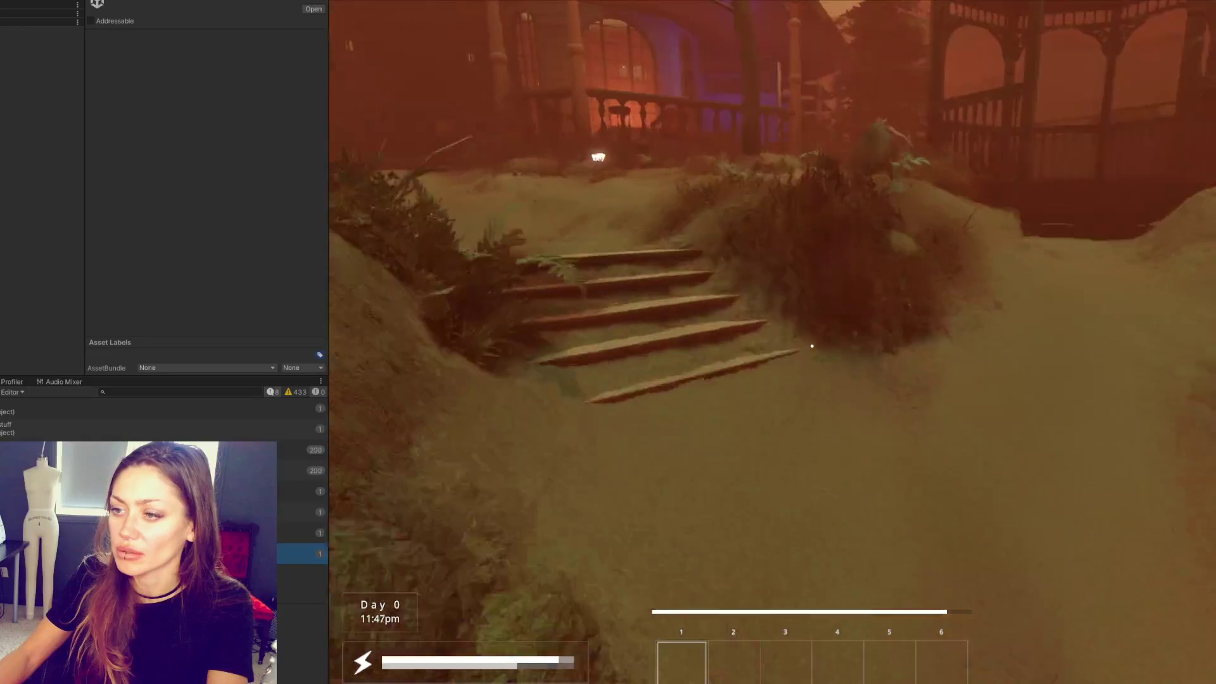
pyautogui.press('w')
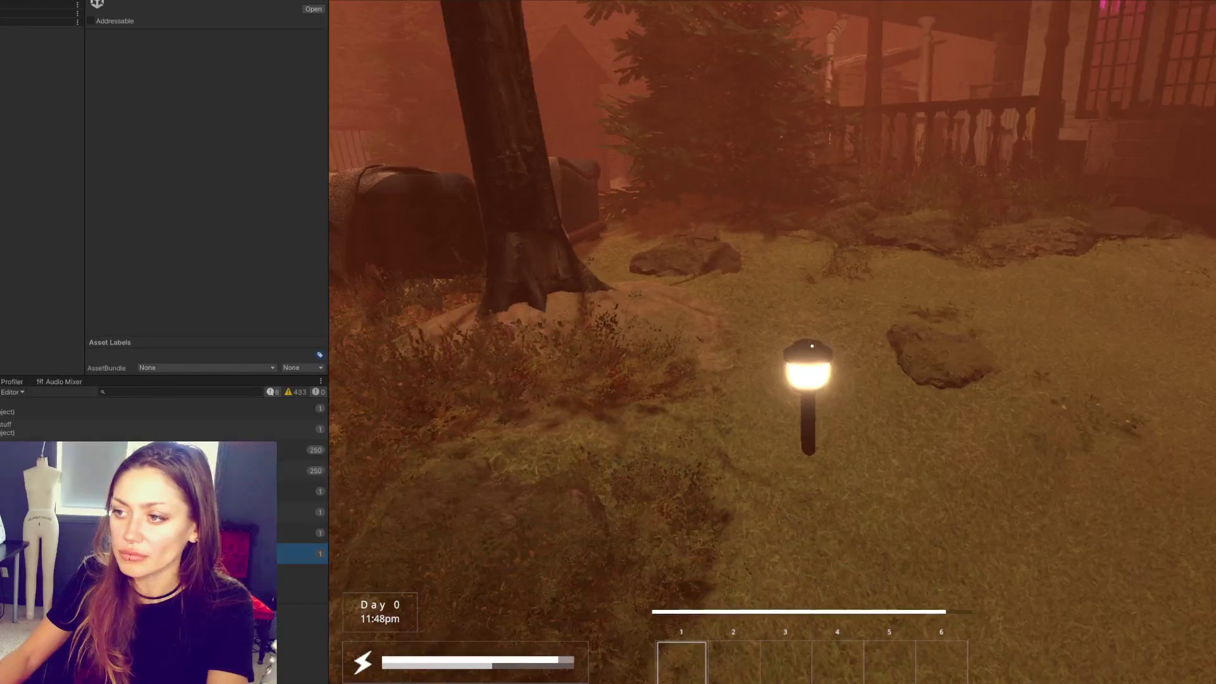
pyautogui.press('w')
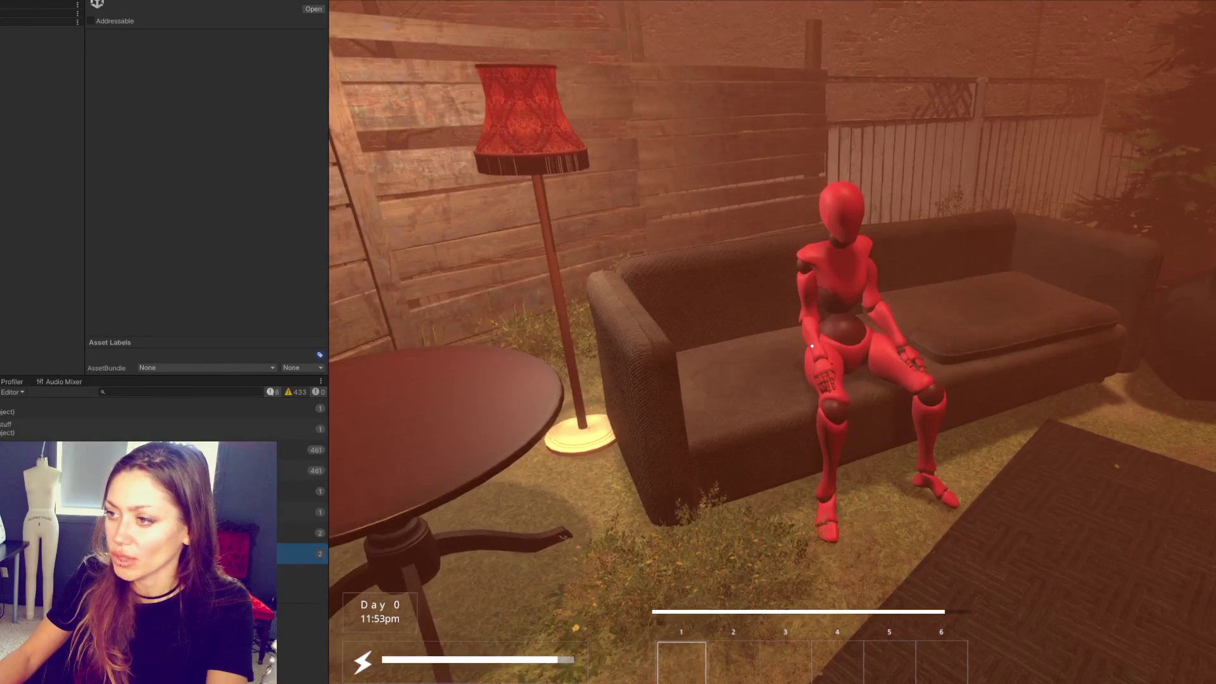
pyautogui.press('w')
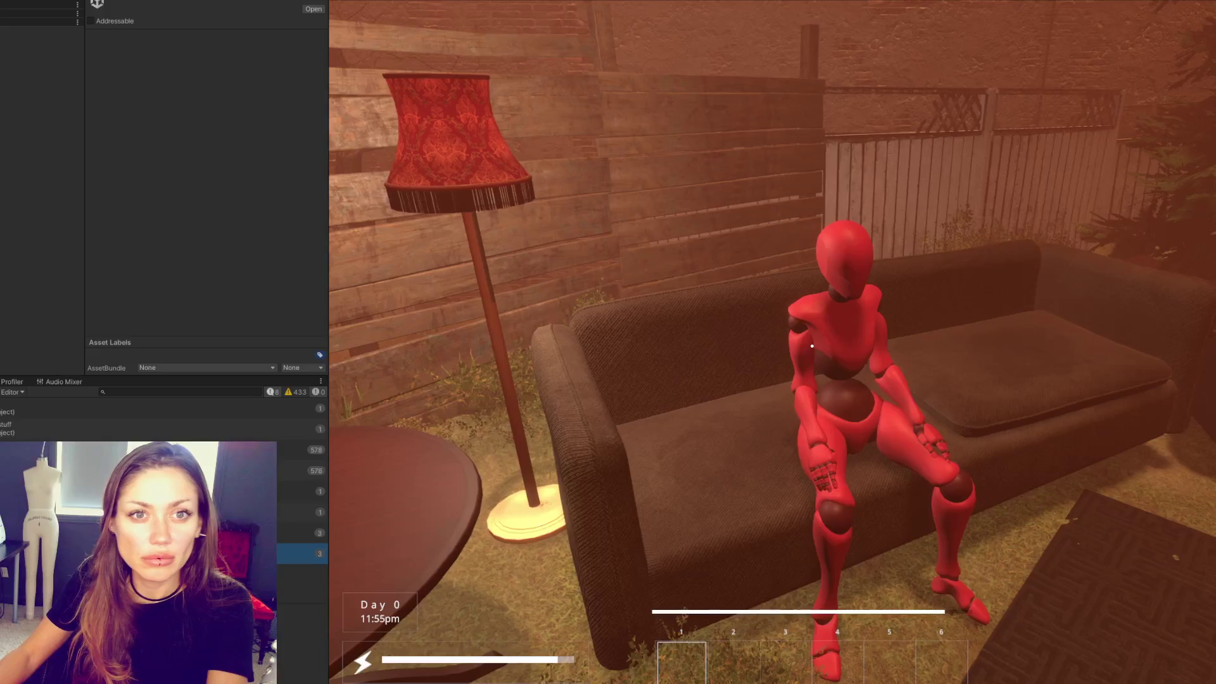
pyautogui.press('s')
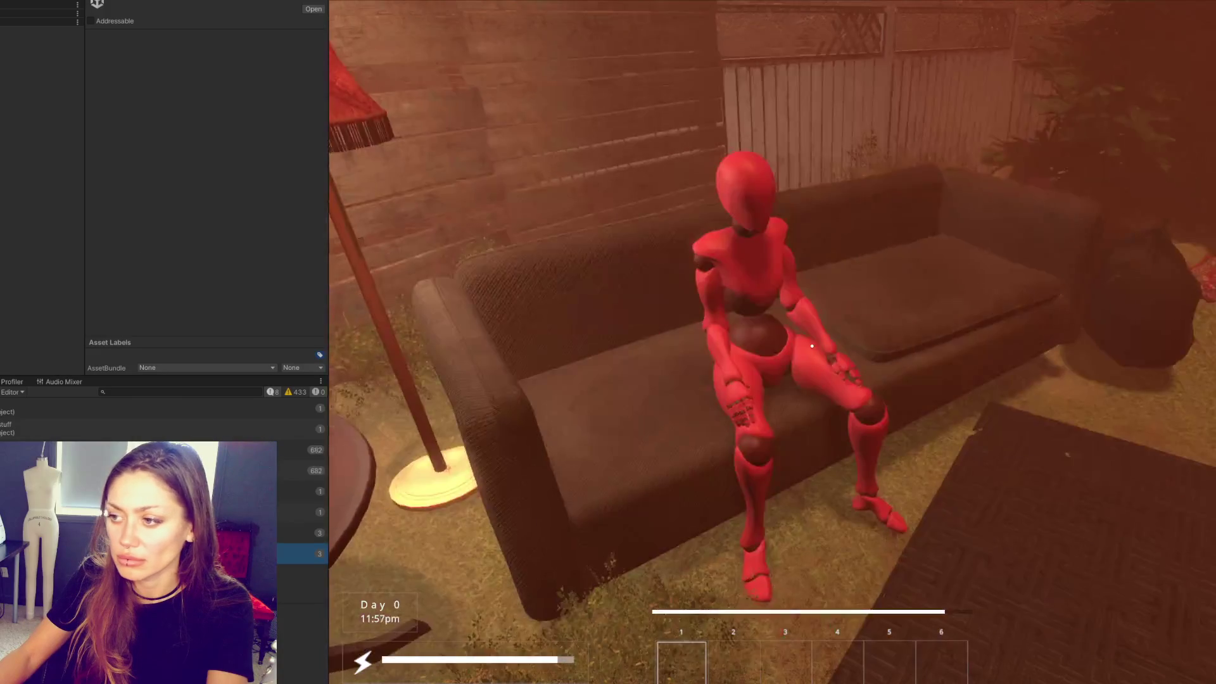
pyautogui.press('w')
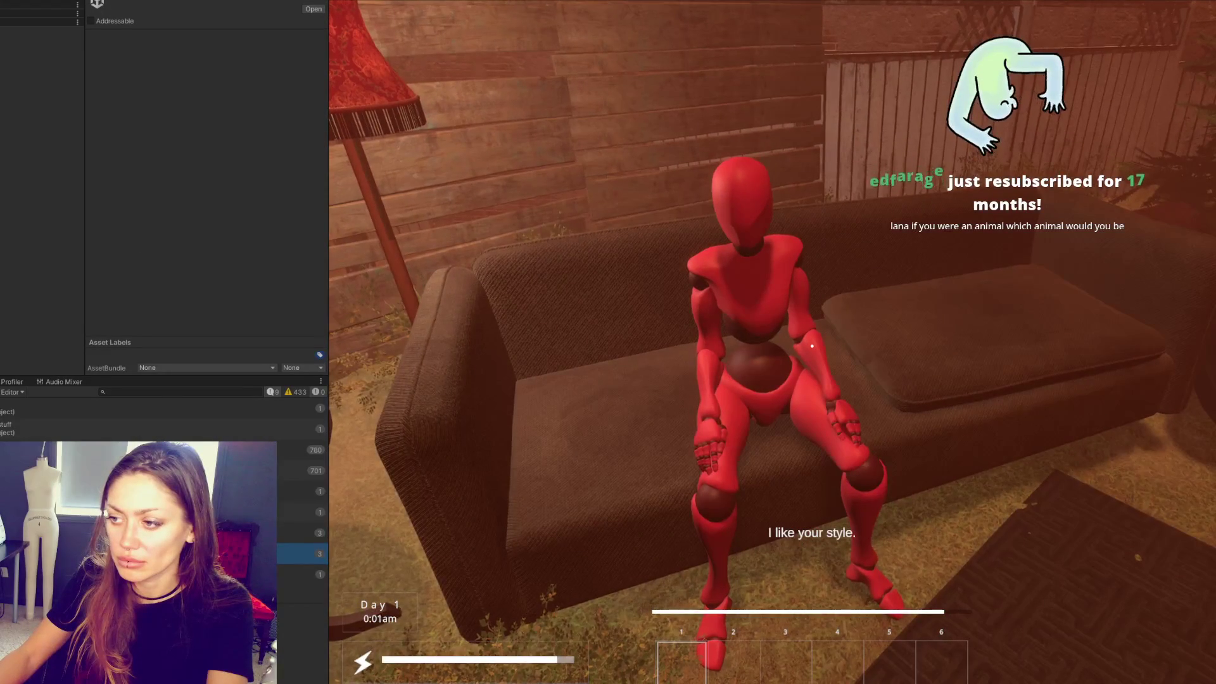
pyautogui.press('w')
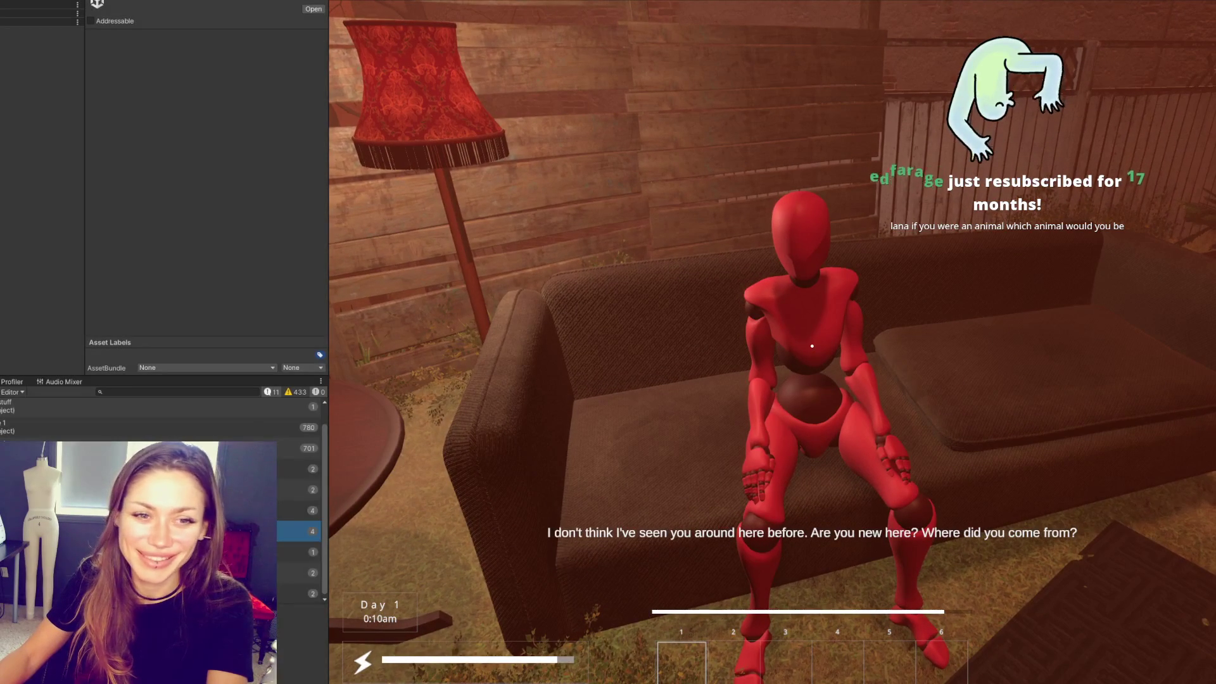
pyautogui.hotkey('ctrl', 'p')
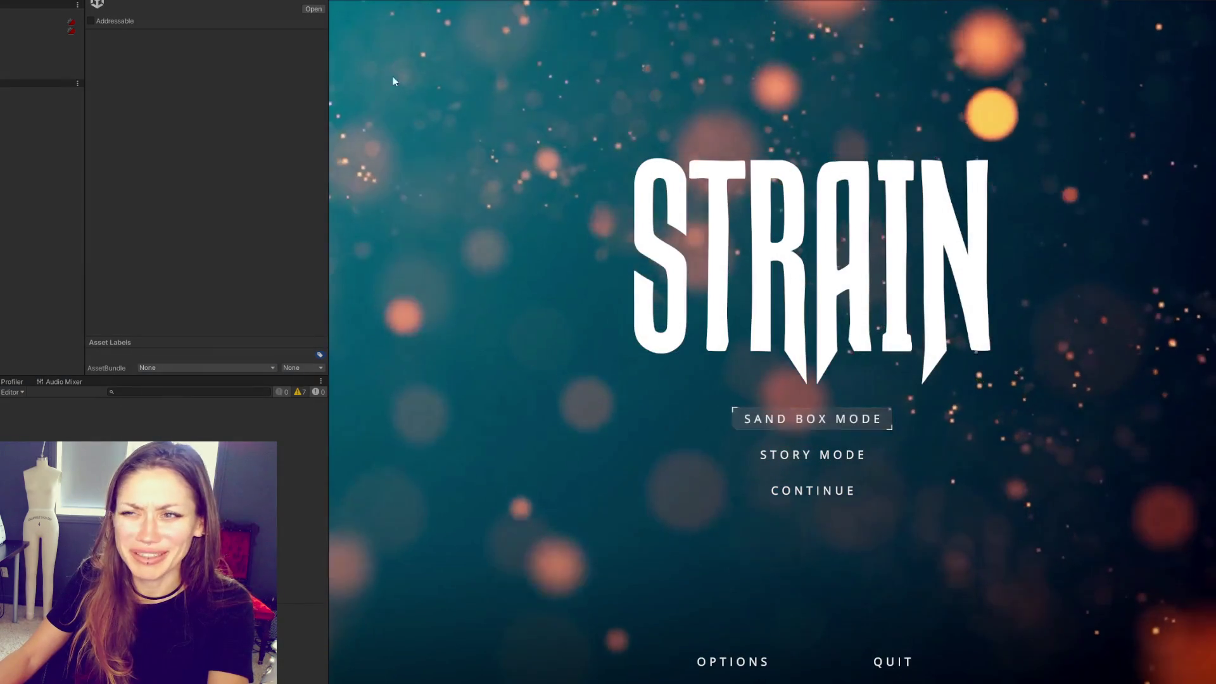
# Drag the divider left to widen the Game view, then choose Continue on the STRAIN main menu.
pyautogui.moveTo(327, 100); pyautogui.dragTo(188, 101)
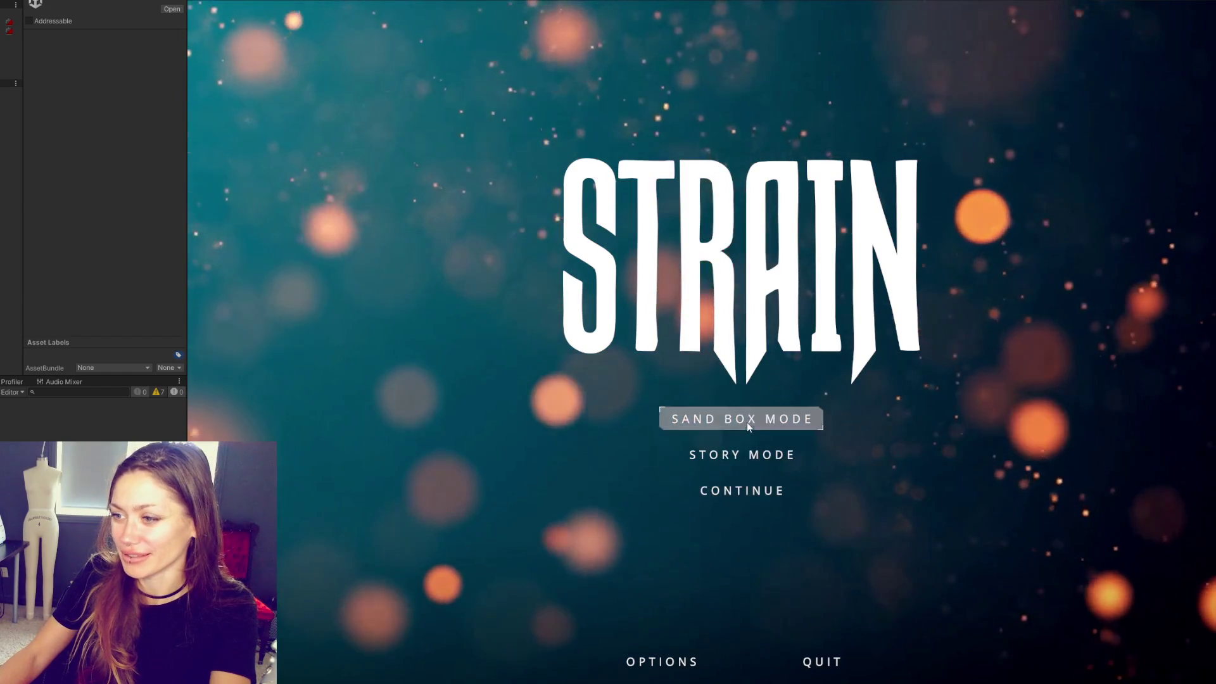
pyautogui.click(742, 492)
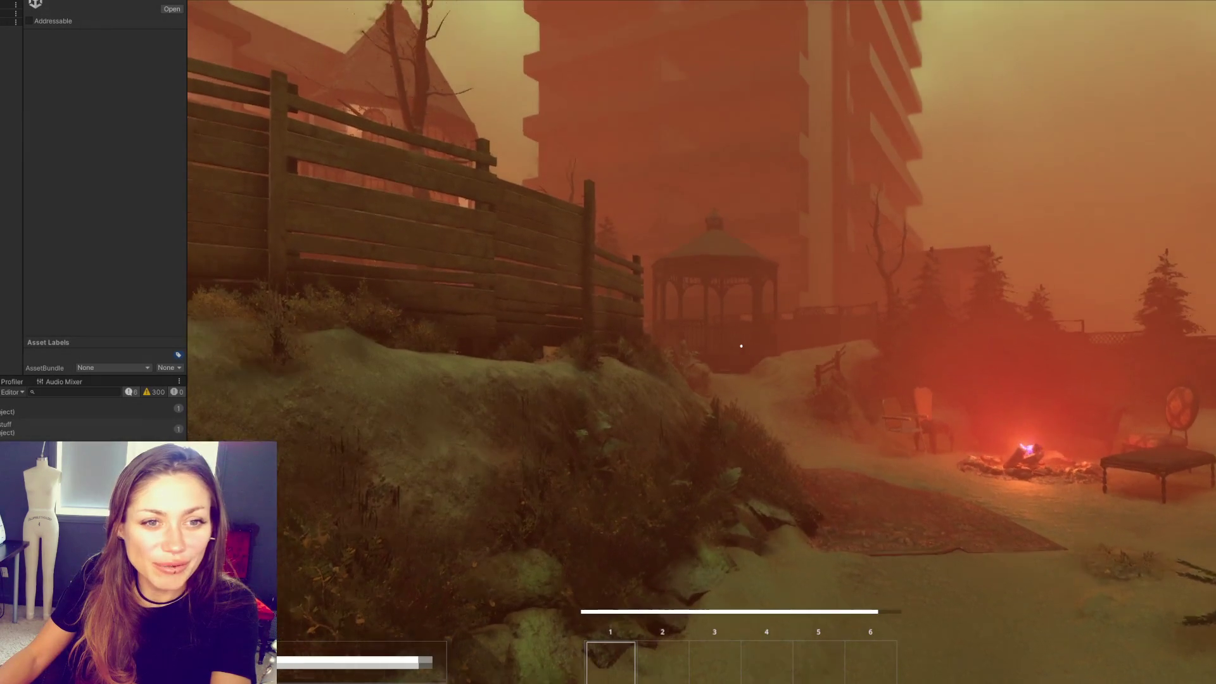
# Resume play and walk past the campfire to the red NPC on the sofa.
pyautogui.press('Escape')
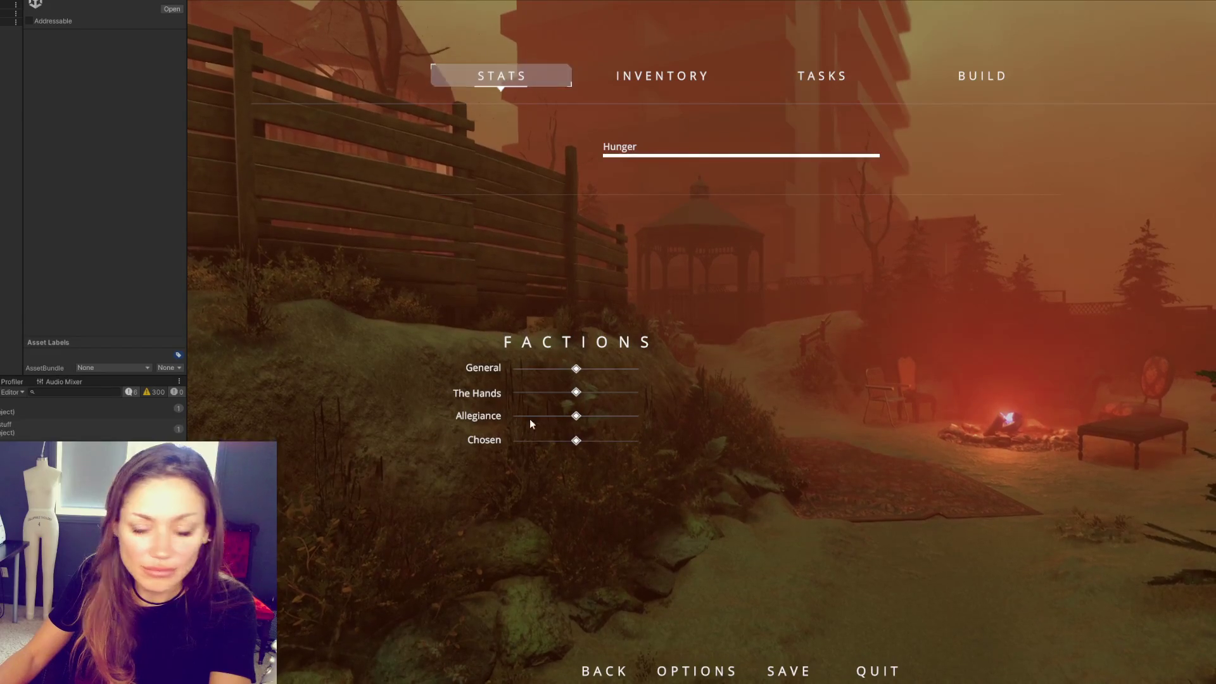
pyautogui.press('Escape')
pyautogui.press('w')
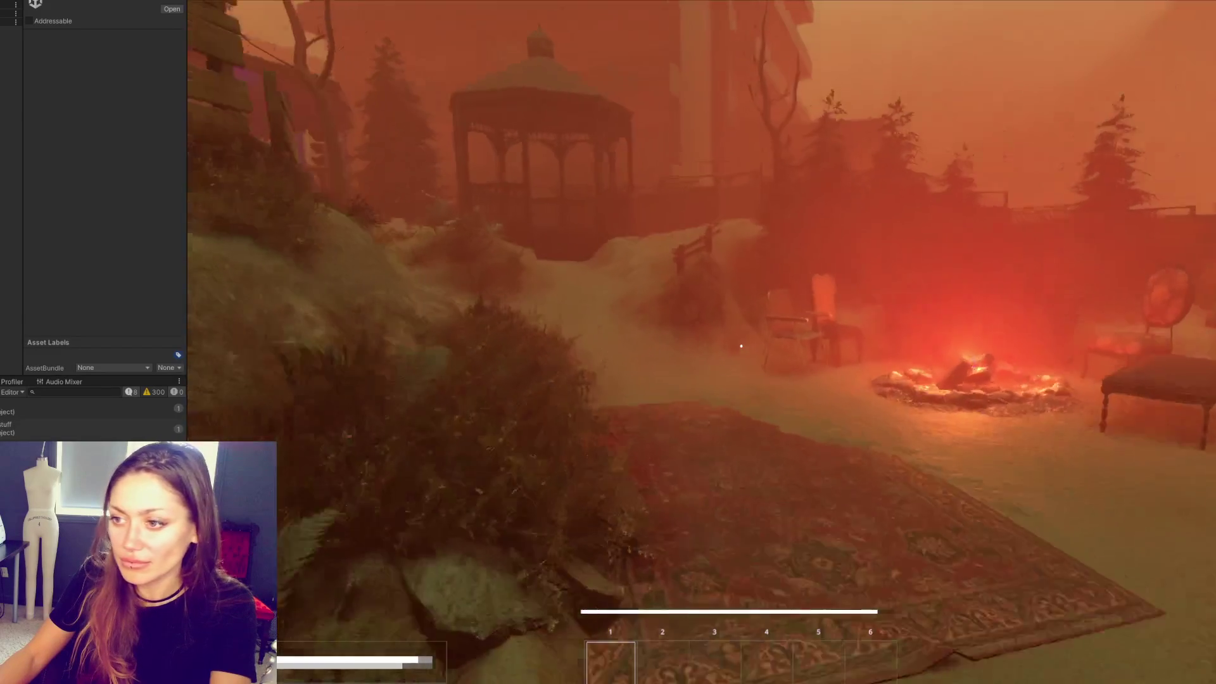
pyautogui.press('w')
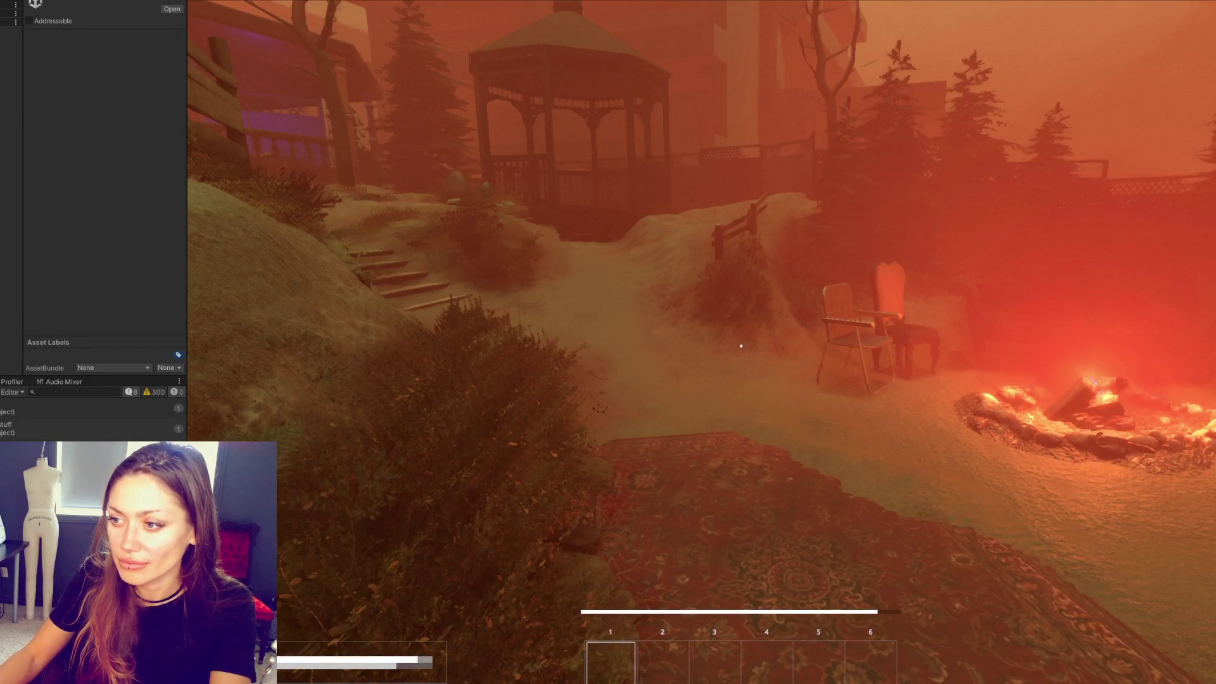
pyautogui.press('w')
pyautogui.press('w')
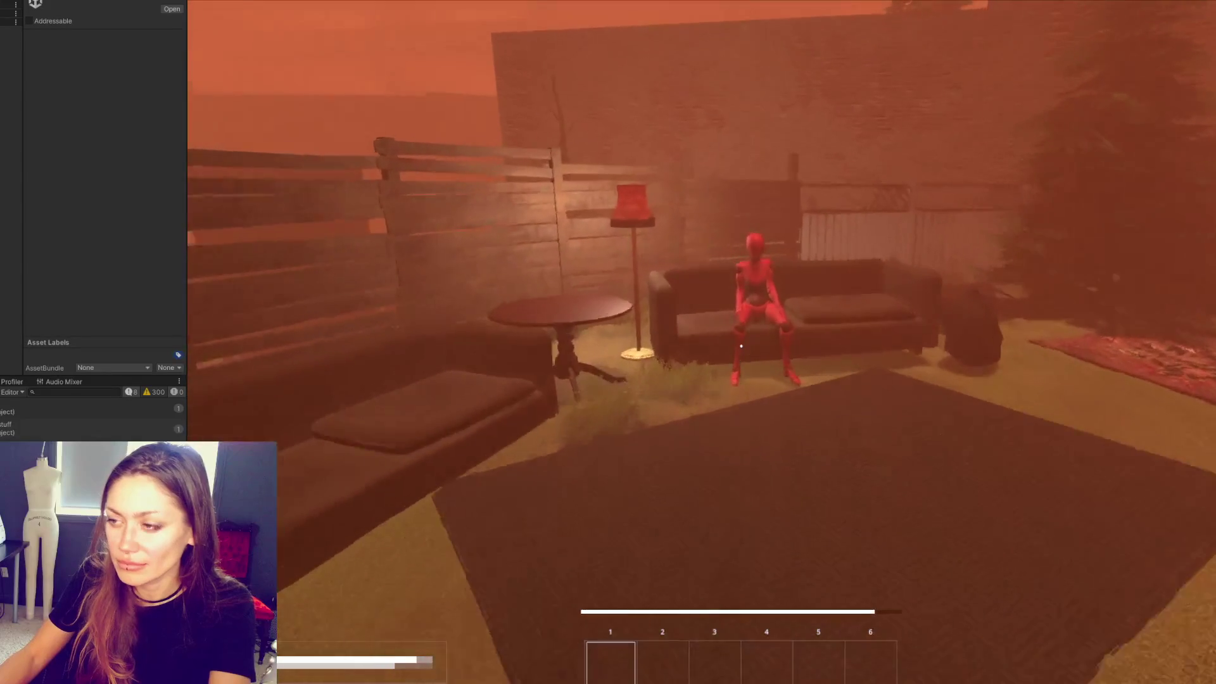
pyautogui.press('w')
# Repeatedly back away from and re-approach the NPC to trigger new lines, then select Sleepy(Clone).
pyautogui.press('s')
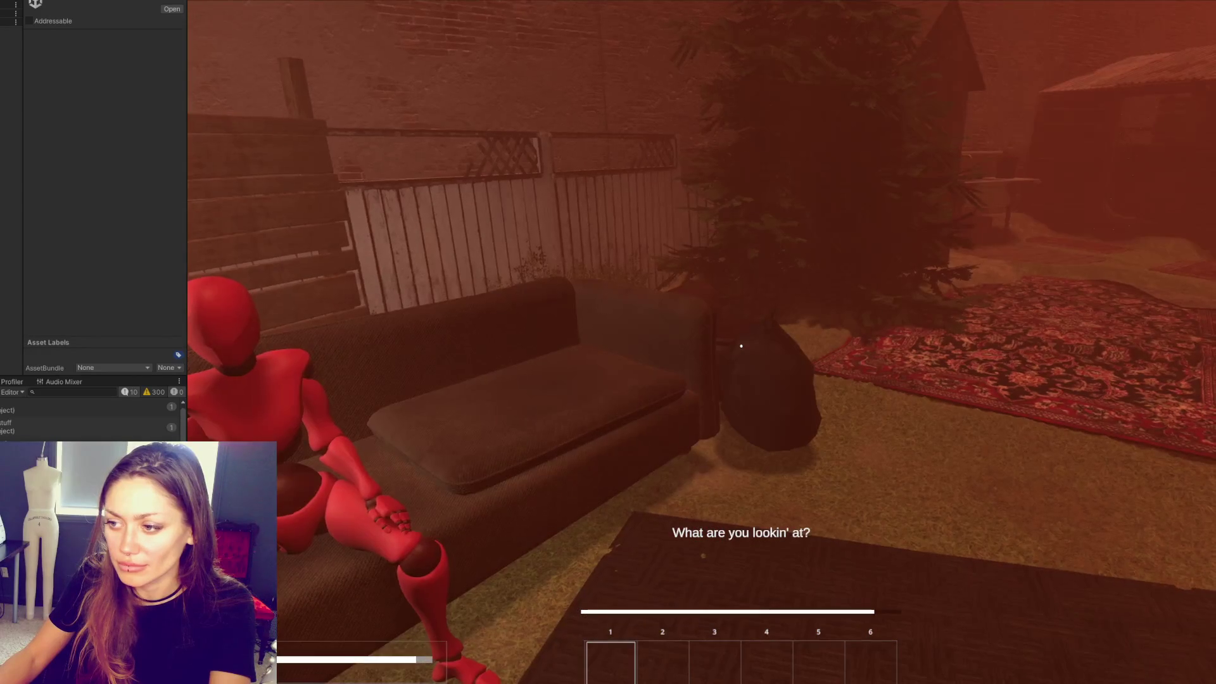
pyautogui.press('s')
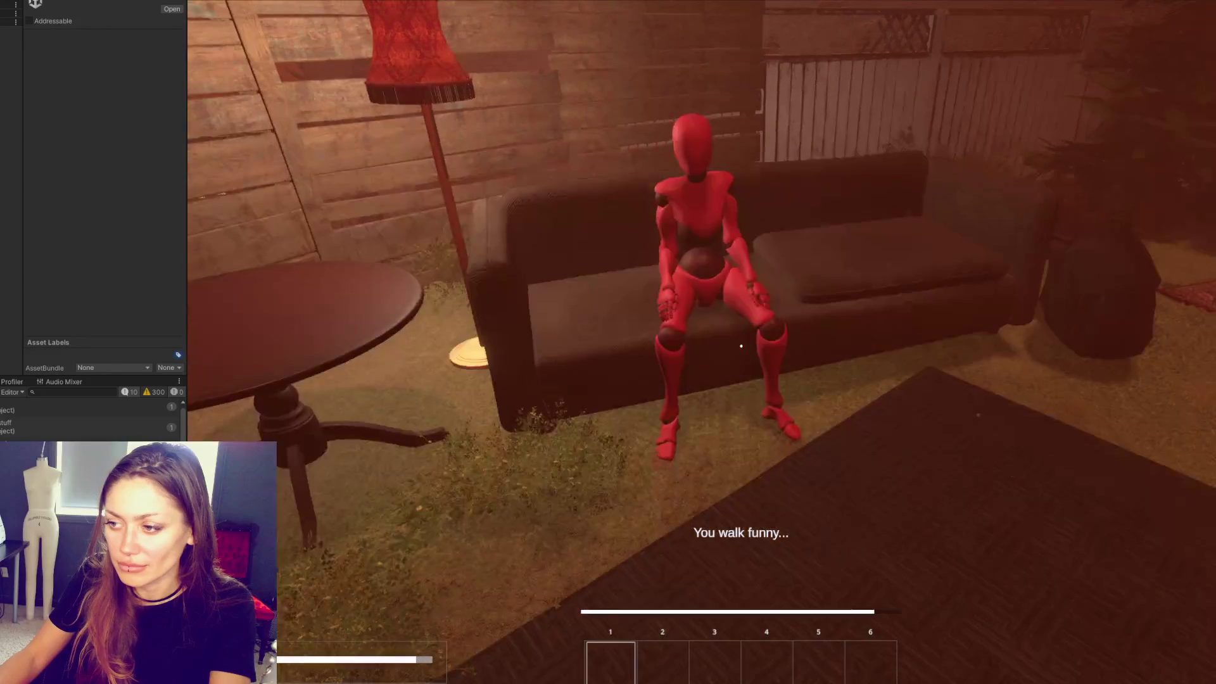
pyautogui.press('s')
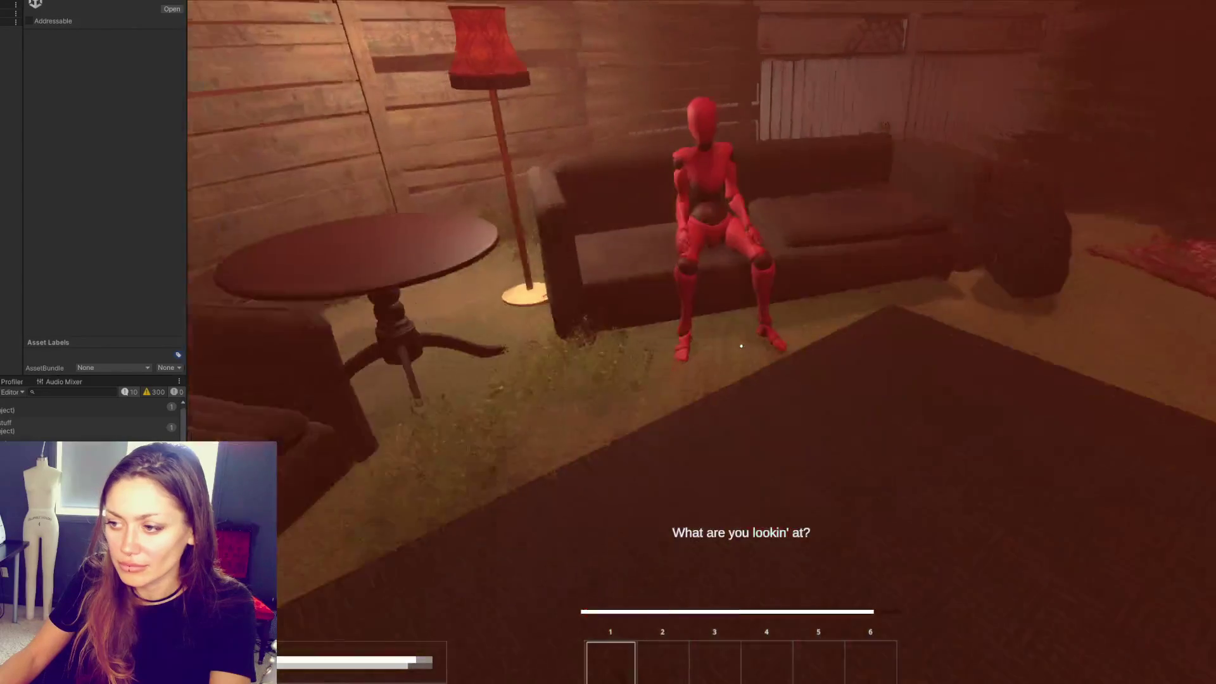
pyautogui.press('w')
pyautogui.press('s')
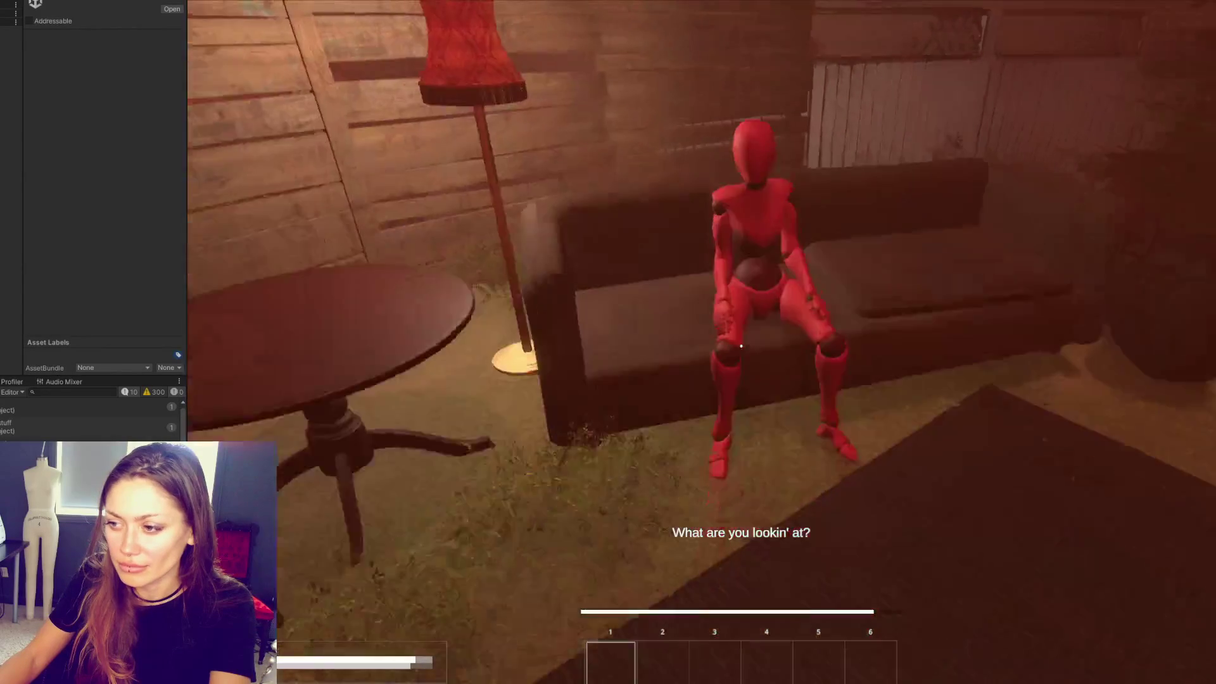
pyautogui.press('w')
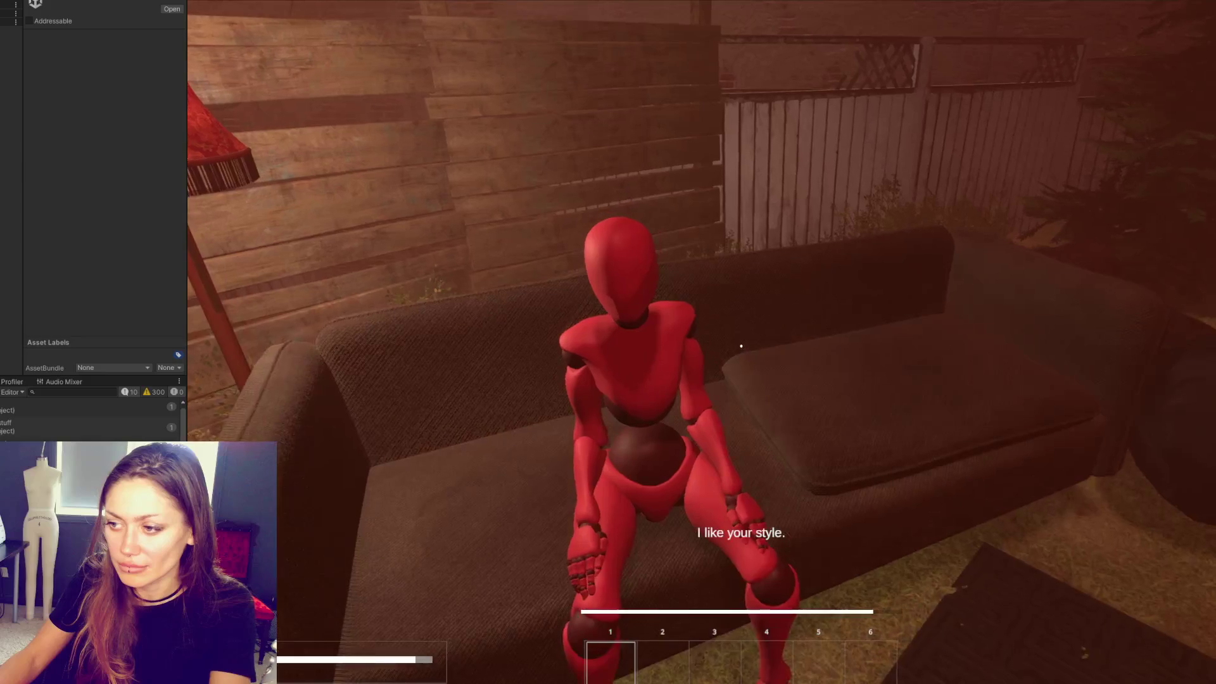
pyautogui.press('s')
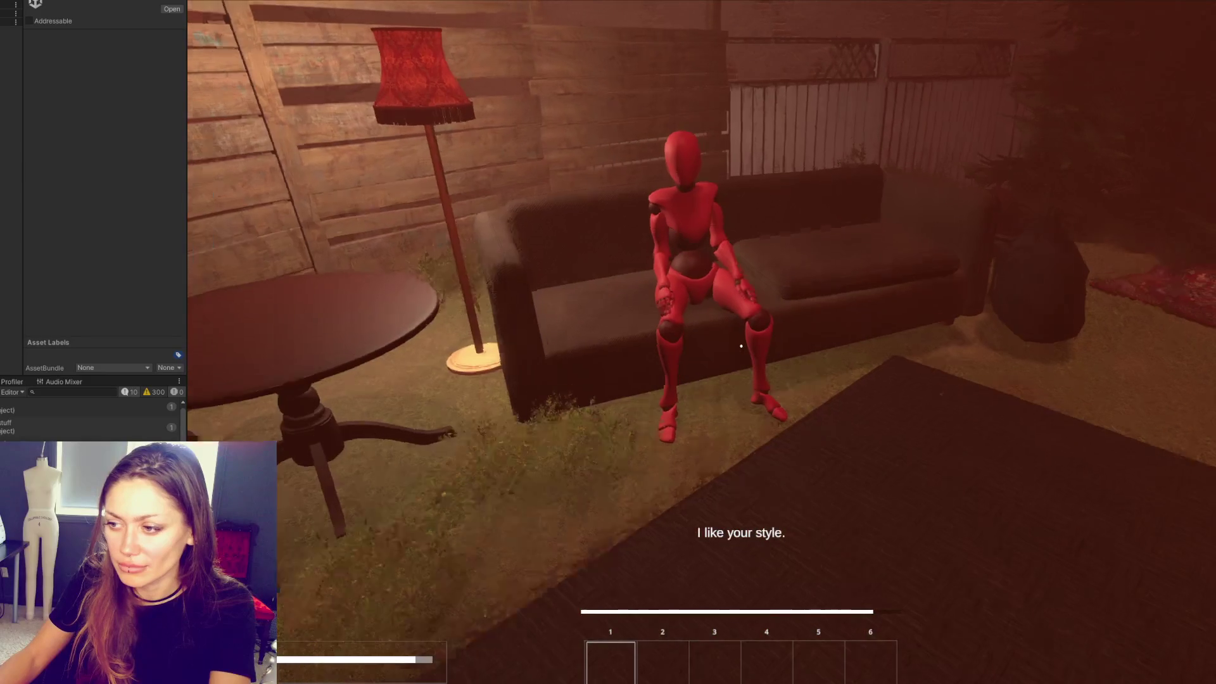
pyautogui.press('w')
pyautogui.press('s')
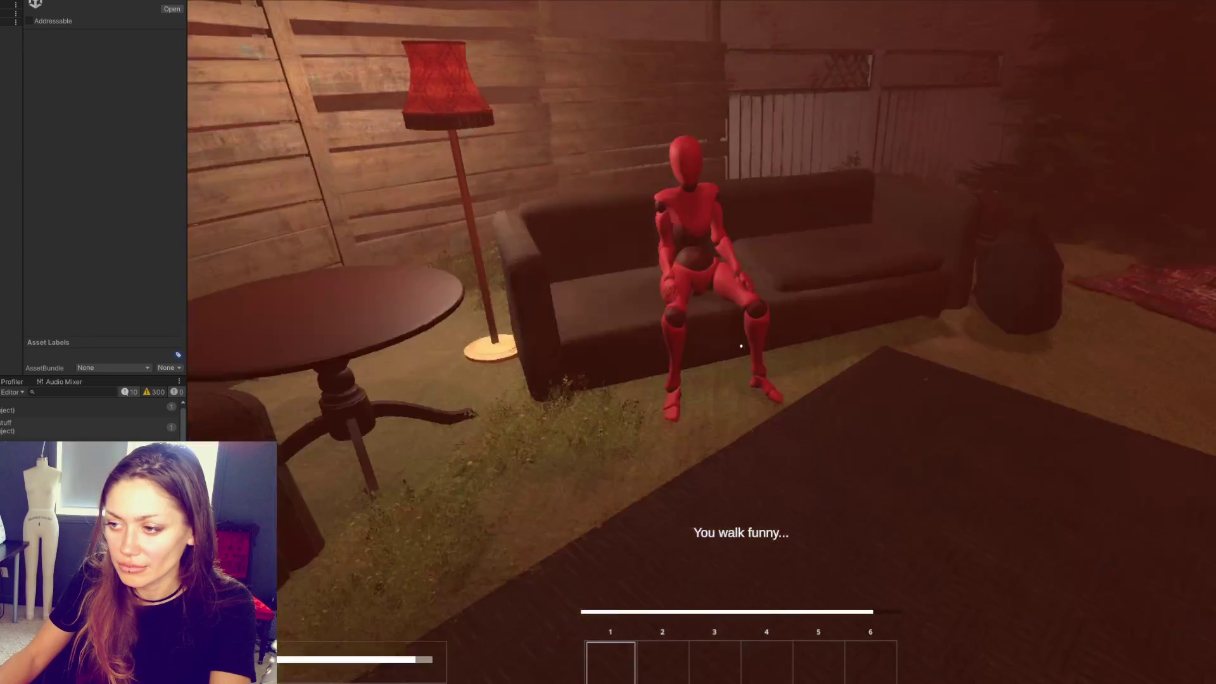
pyautogui.press('w')
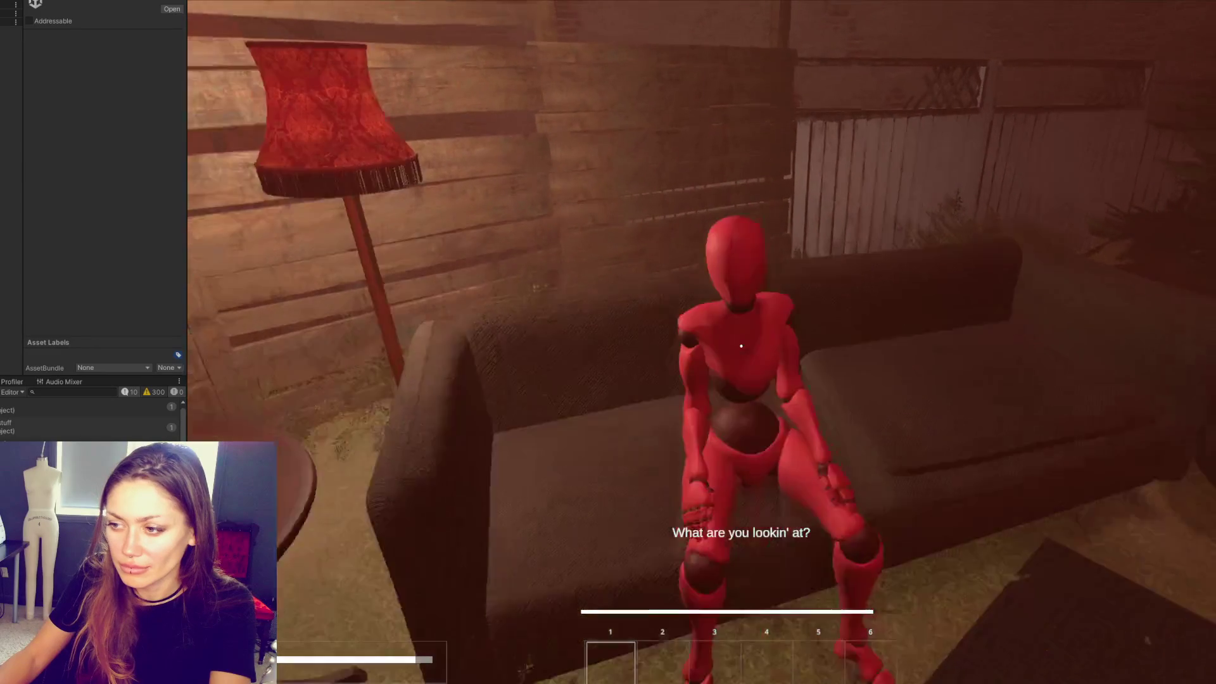
pyautogui.press('s')
pyautogui.press('w')
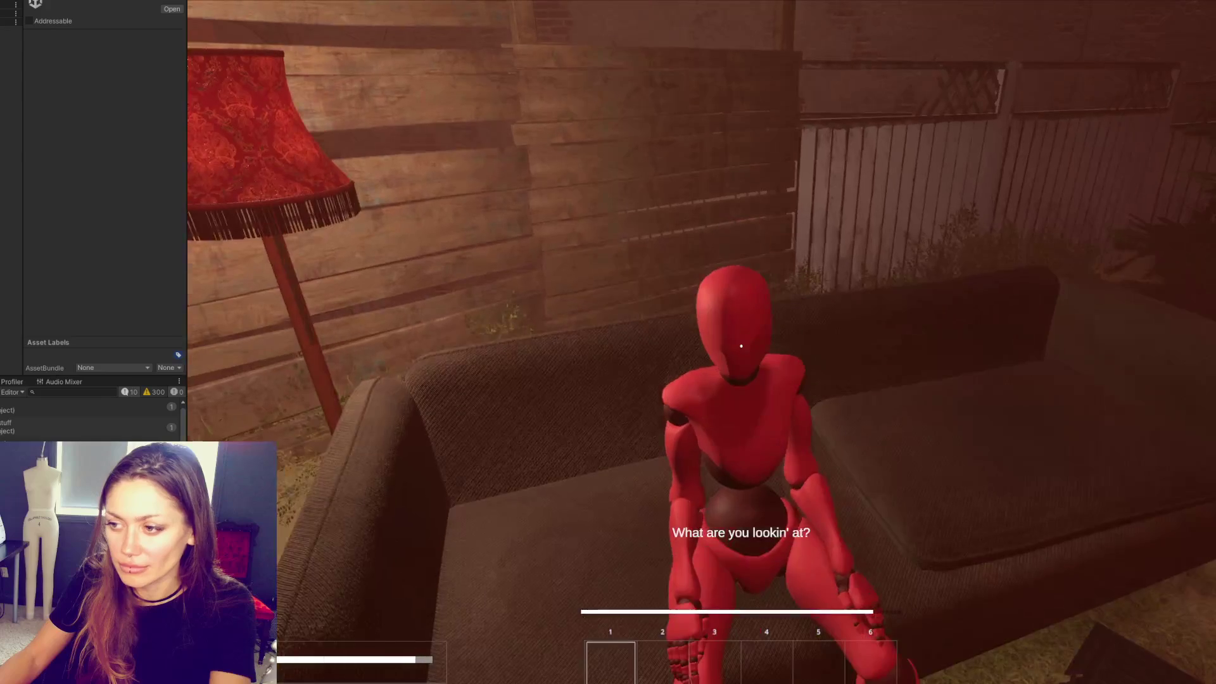
pyautogui.press('s')
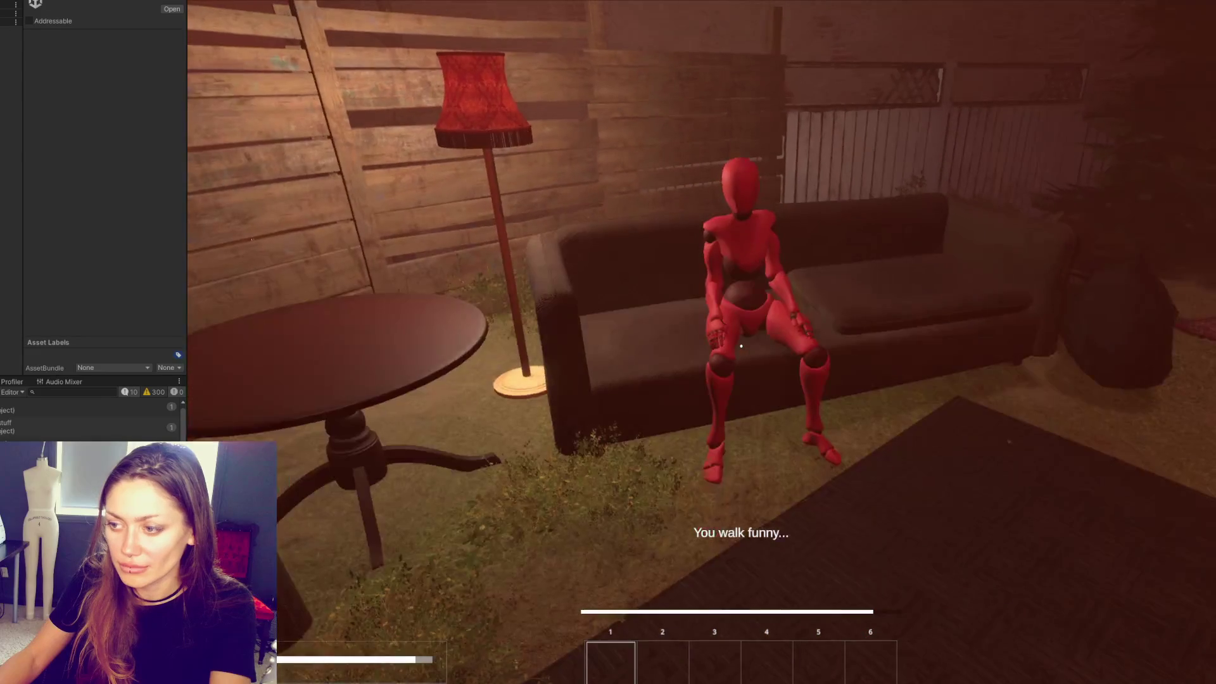
pyautogui.press('w')
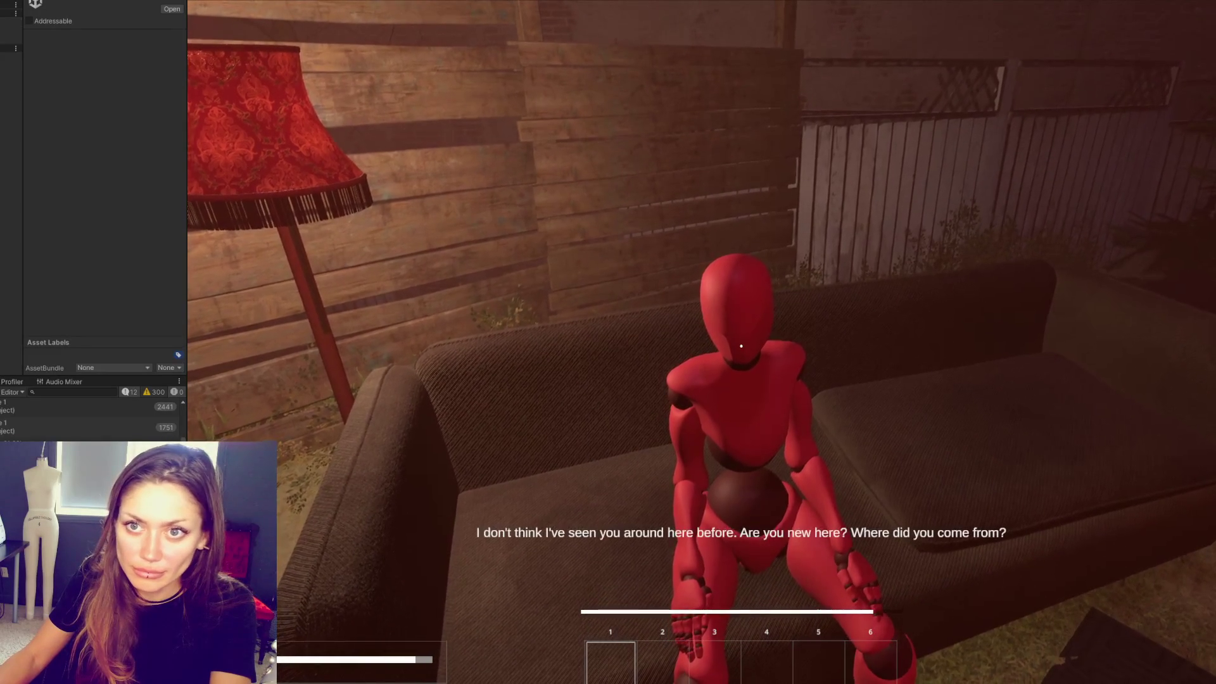
pyautogui.click(80, 104)
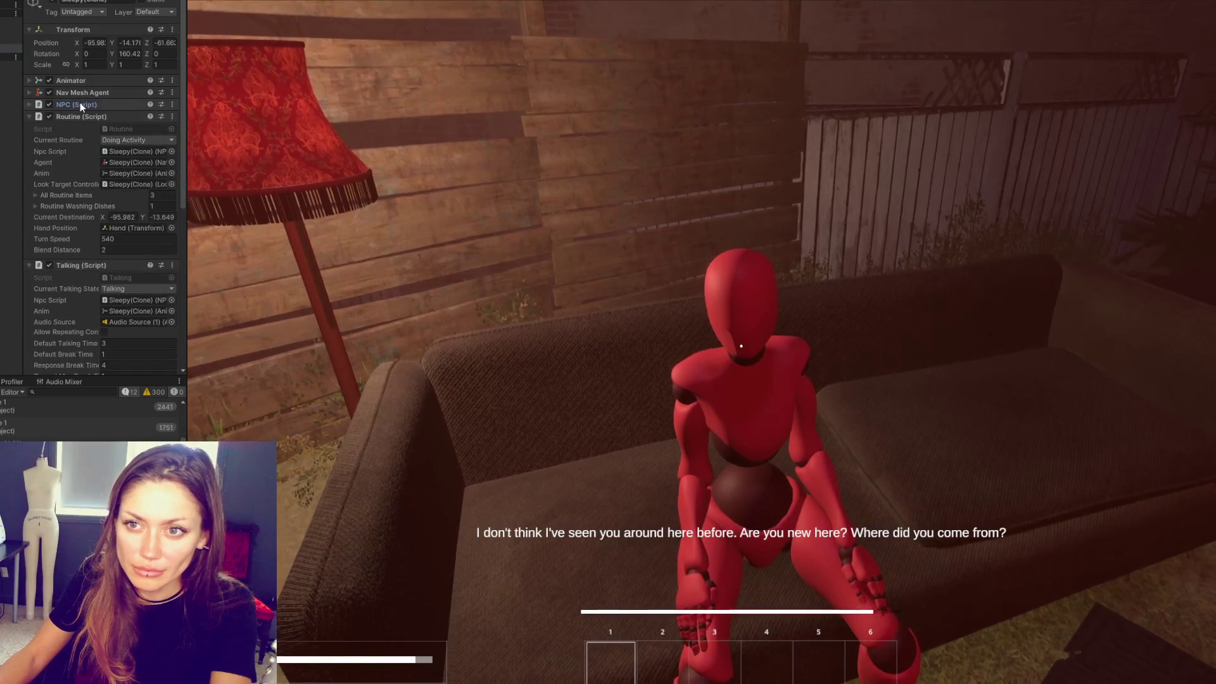
# Leave and re-approach the NPC until it says "What are you lookin' at?", then pause and exit Play mode.
pyautogui.click(371, 181)
pyautogui.press('s')
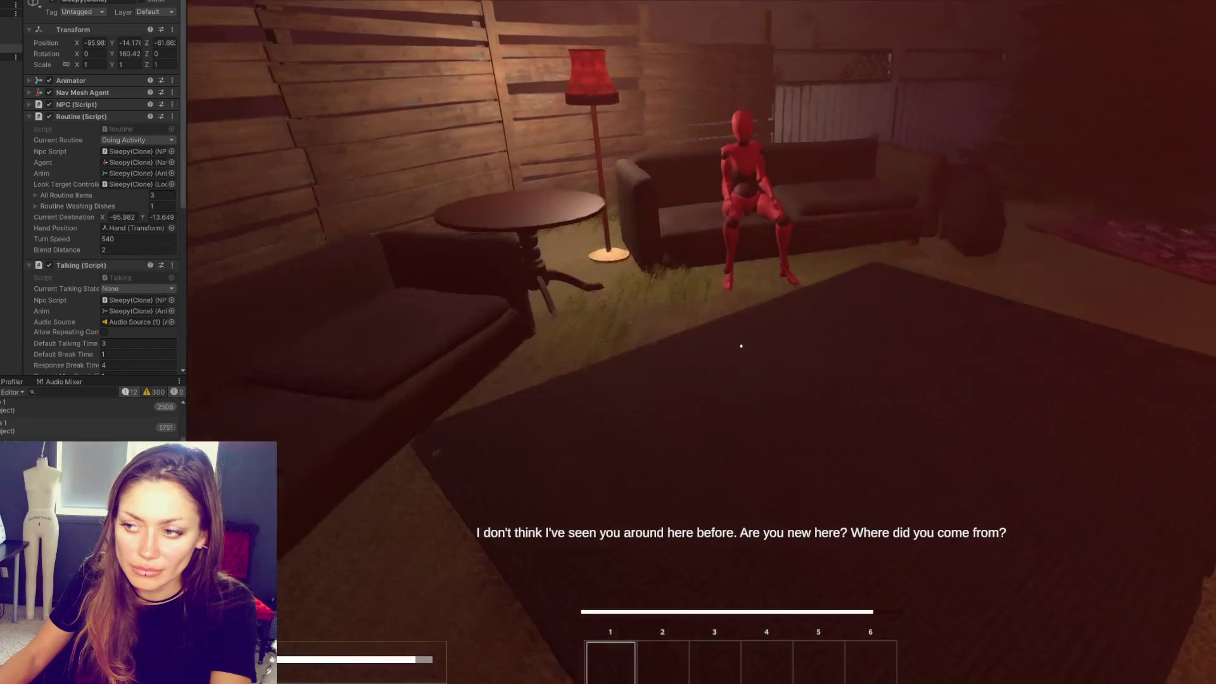
pyautogui.press('w')
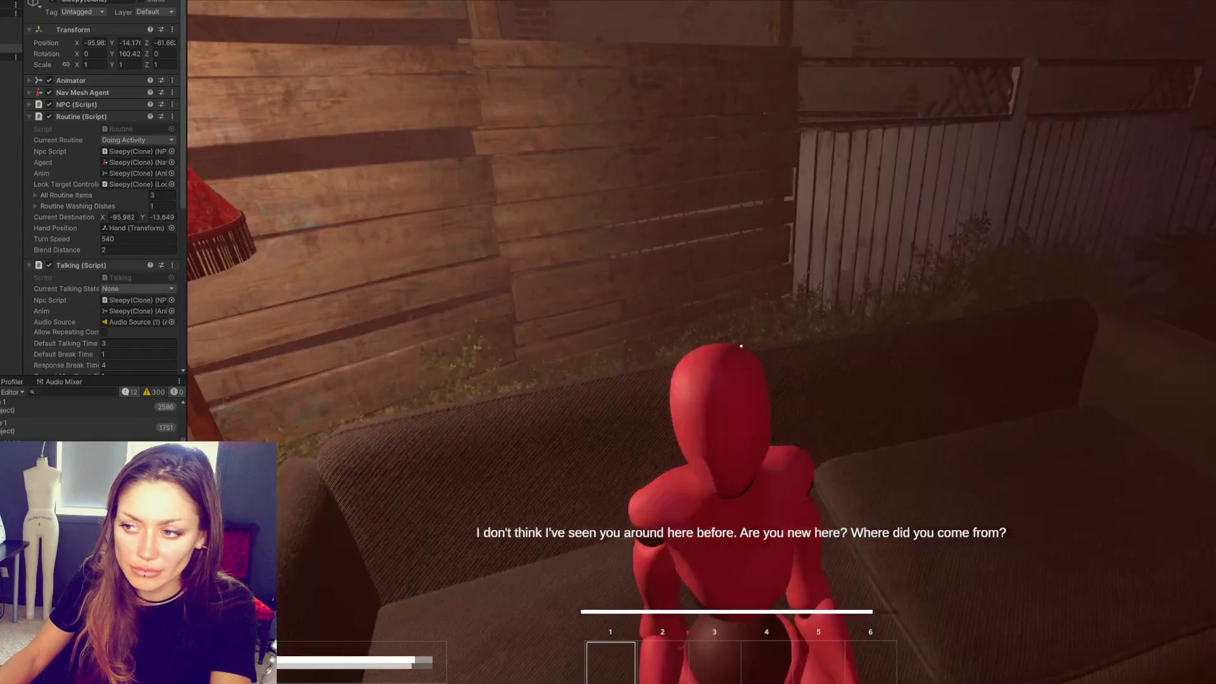
pyautogui.press('s')
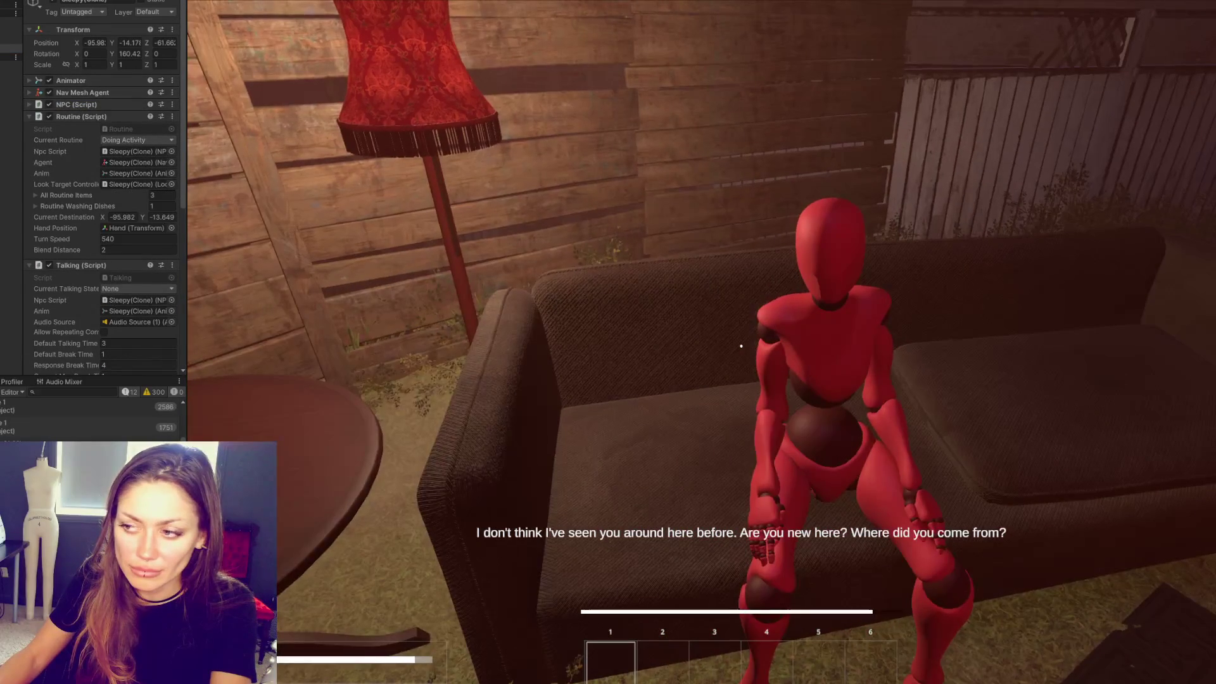
pyautogui.press('s')
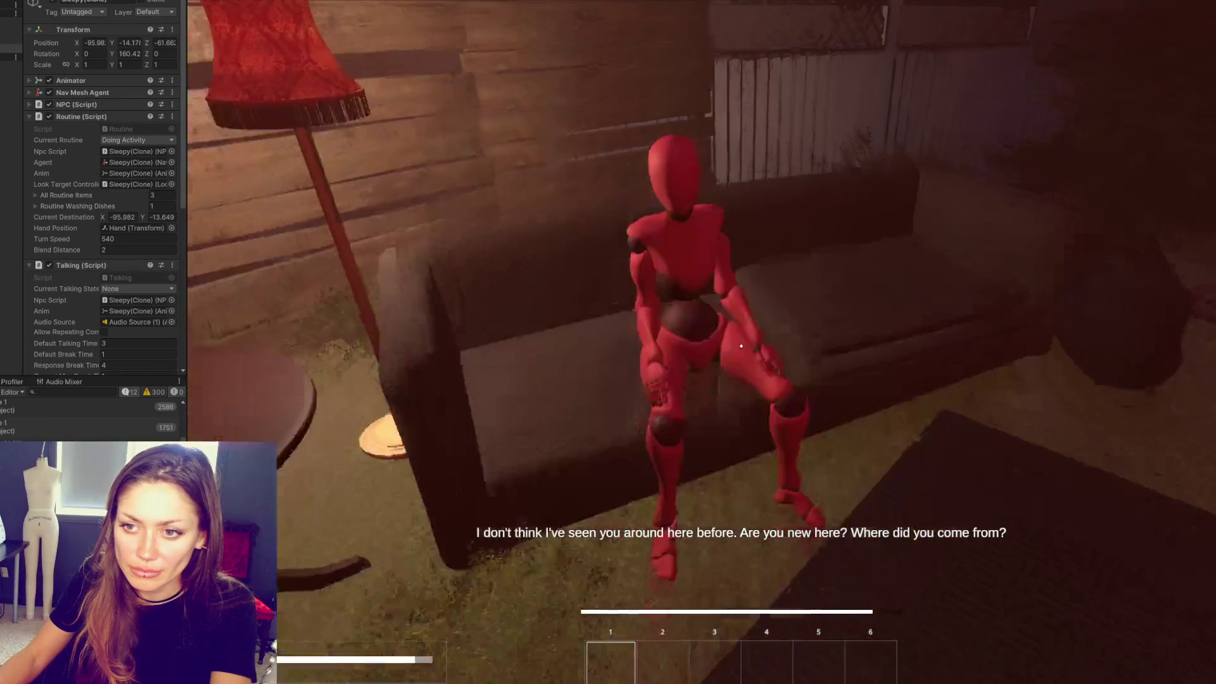
pyautogui.press('s')
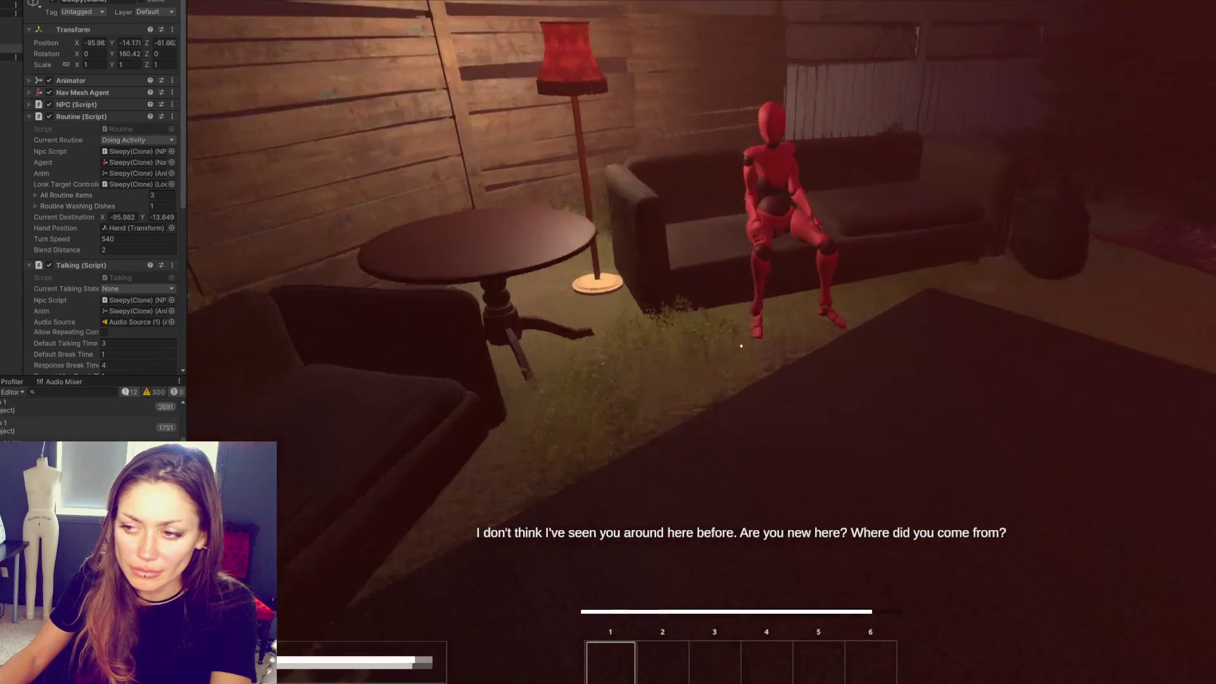
pyautogui.press('w')
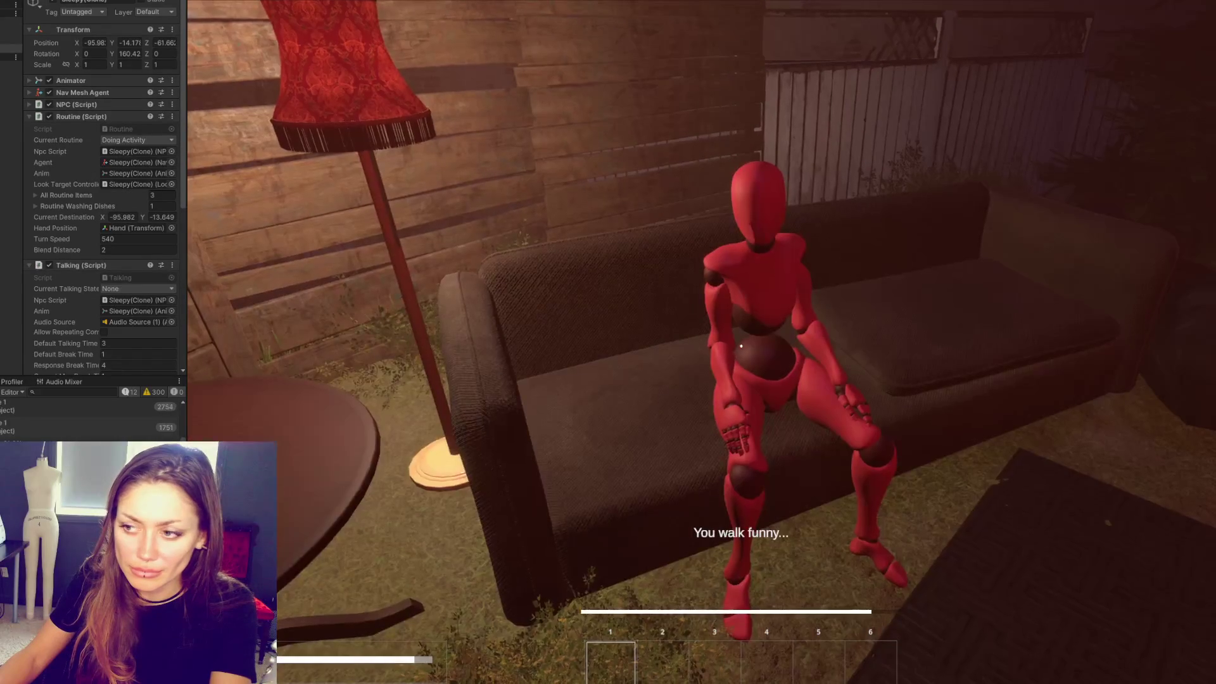
pyautogui.press('w')
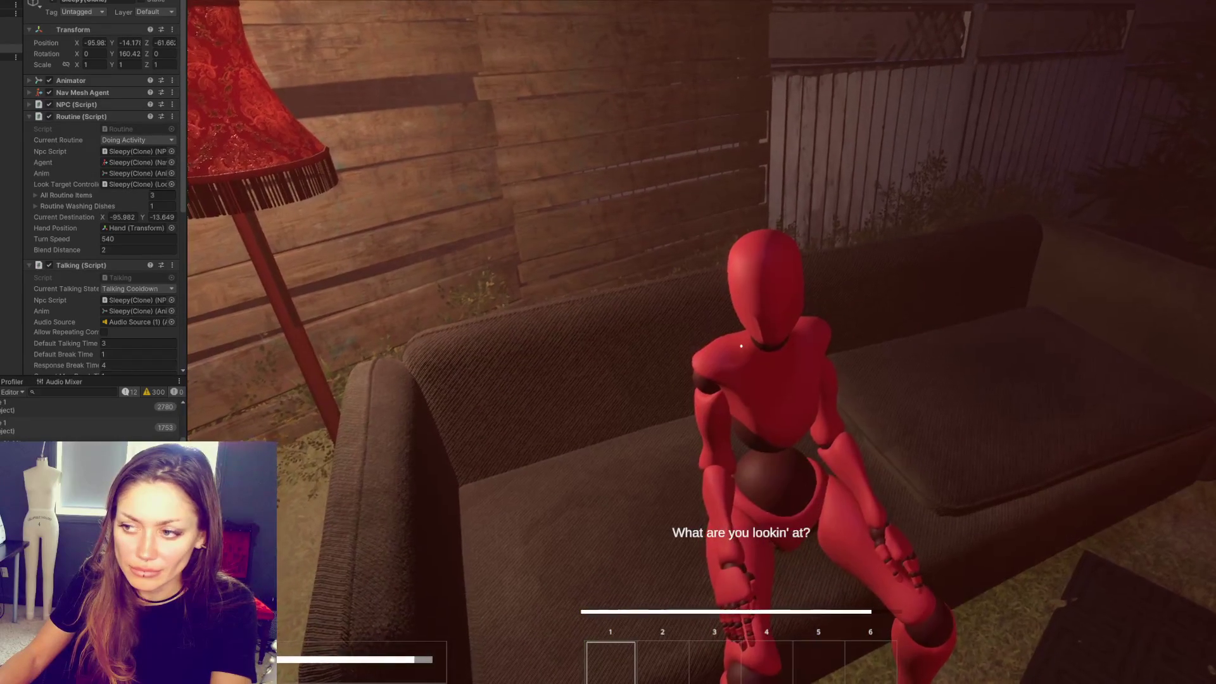
pyautogui.press('Escape')
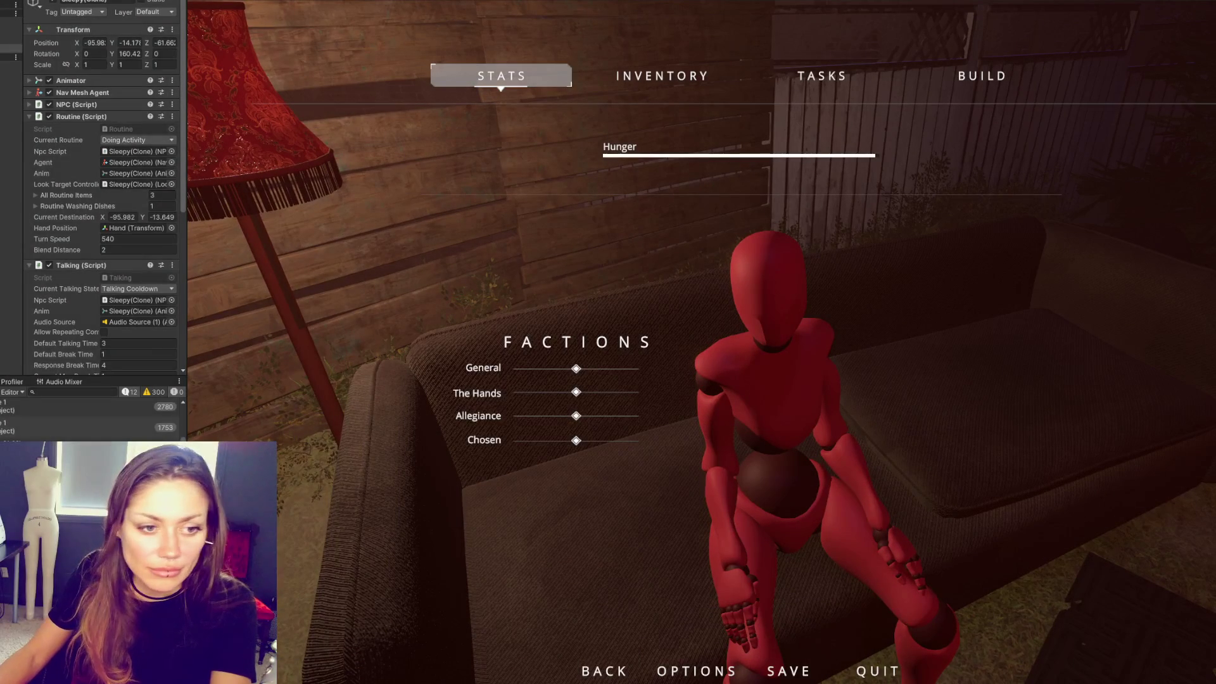
pyautogui.hotkey('ctrl', 'p')
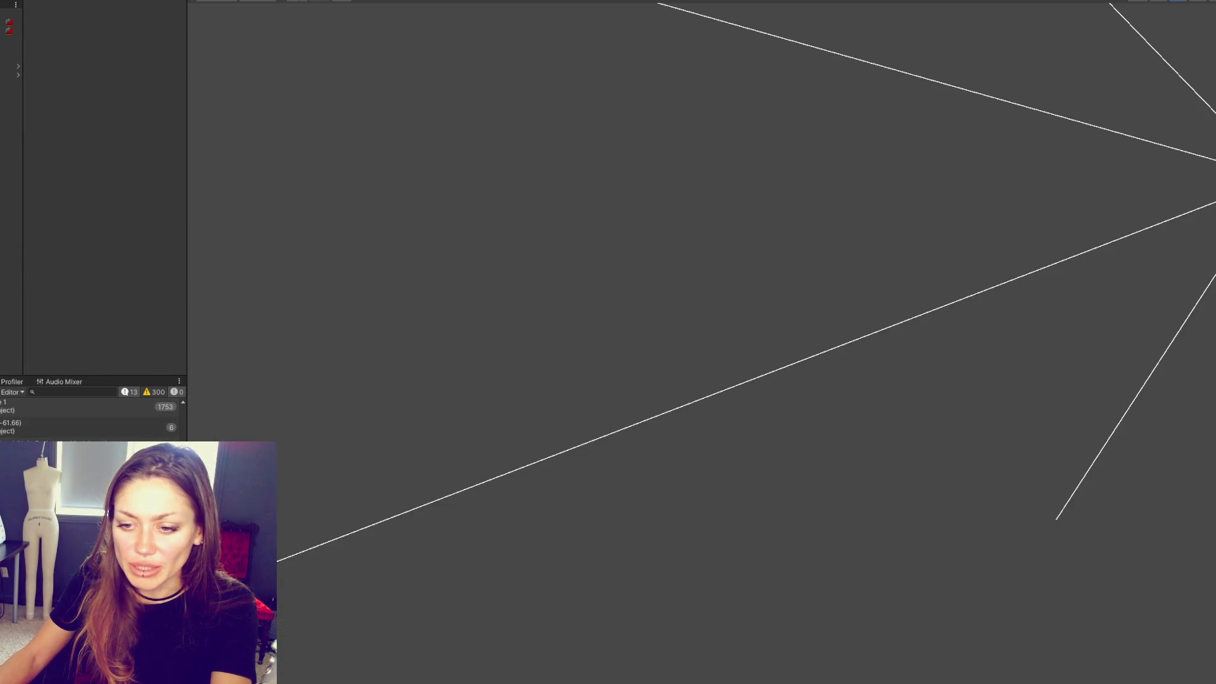
# In Talking.cs, search for HideText and step through the matches to the call at line 316.
pyautogui.hotkey('alt', 'Tab')
pyautogui.scroll(10, 761, 274)
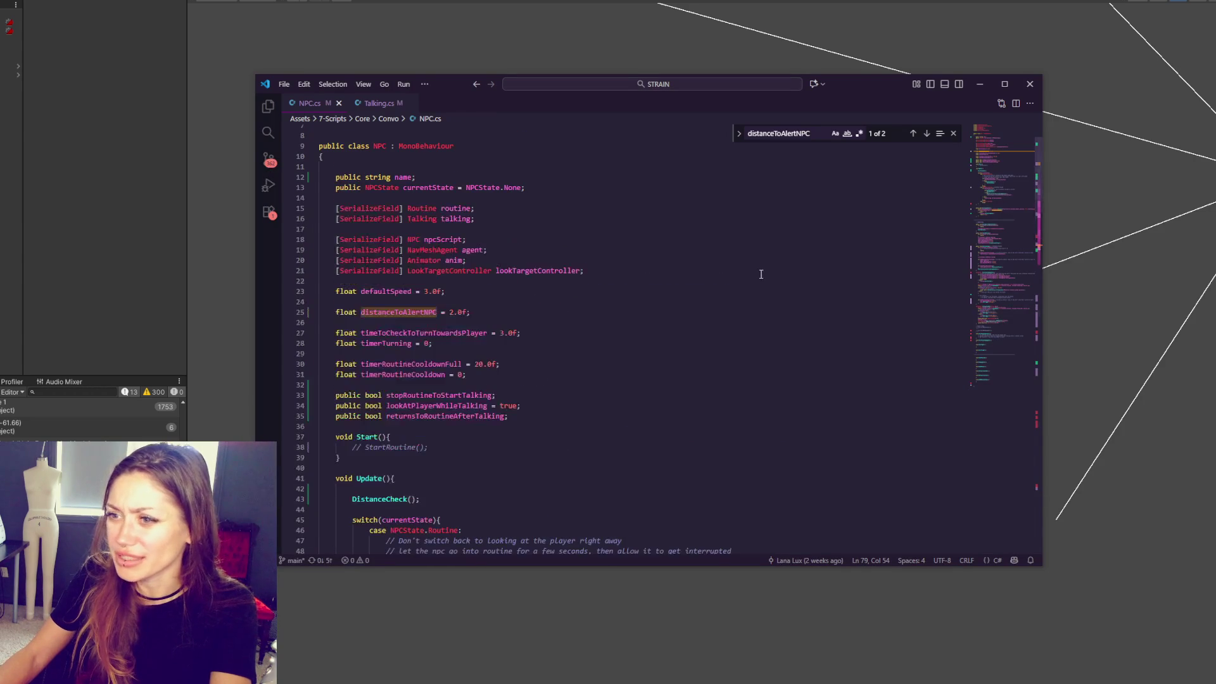
pyautogui.click(379, 103)
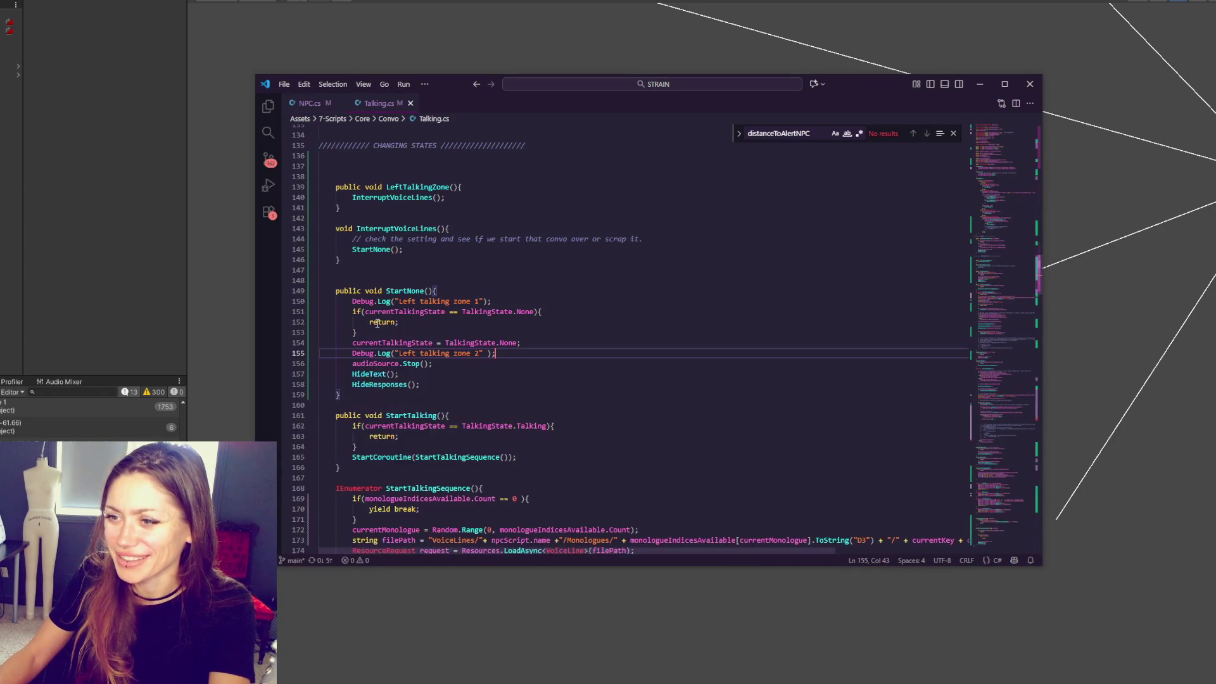
pyautogui.scroll(-1, 379, 264)
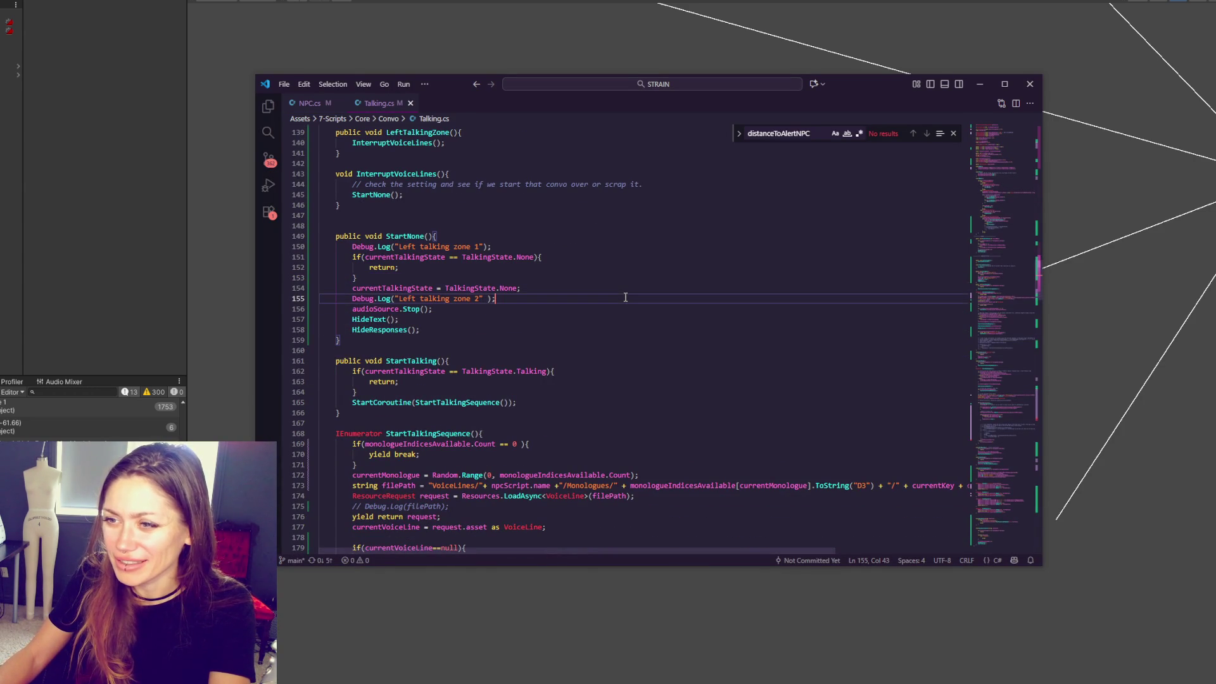
pyautogui.doubleClick(378, 329)
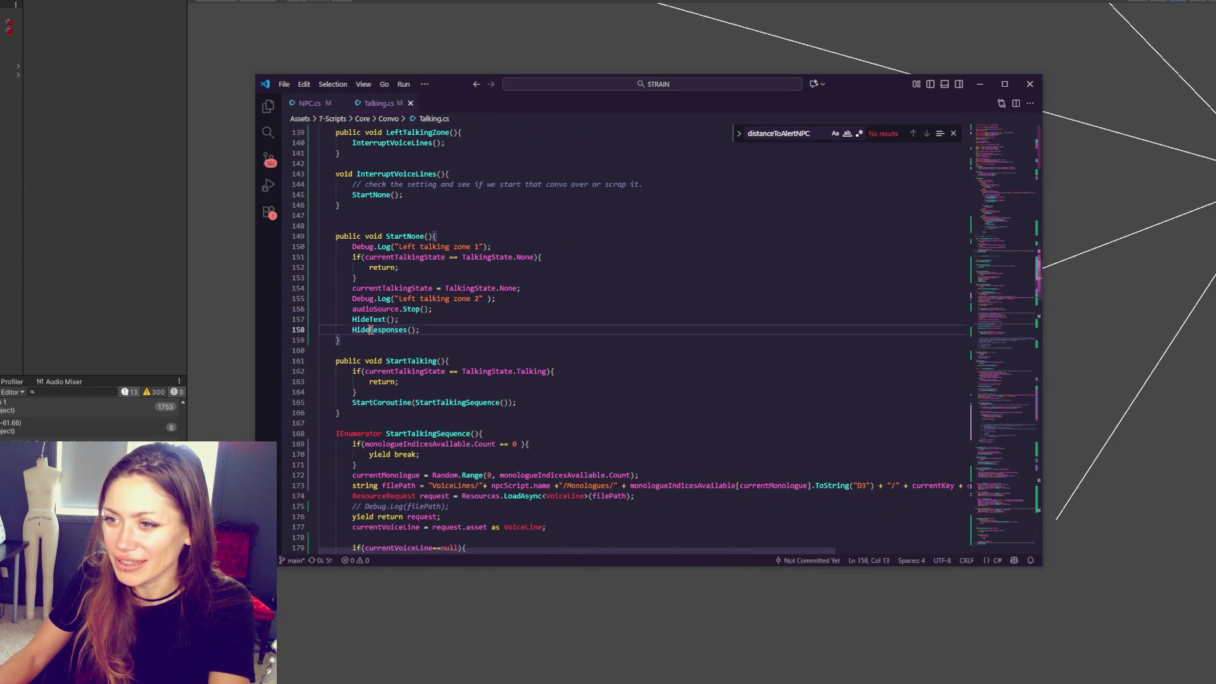
pyautogui.doubleClick(369, 319)
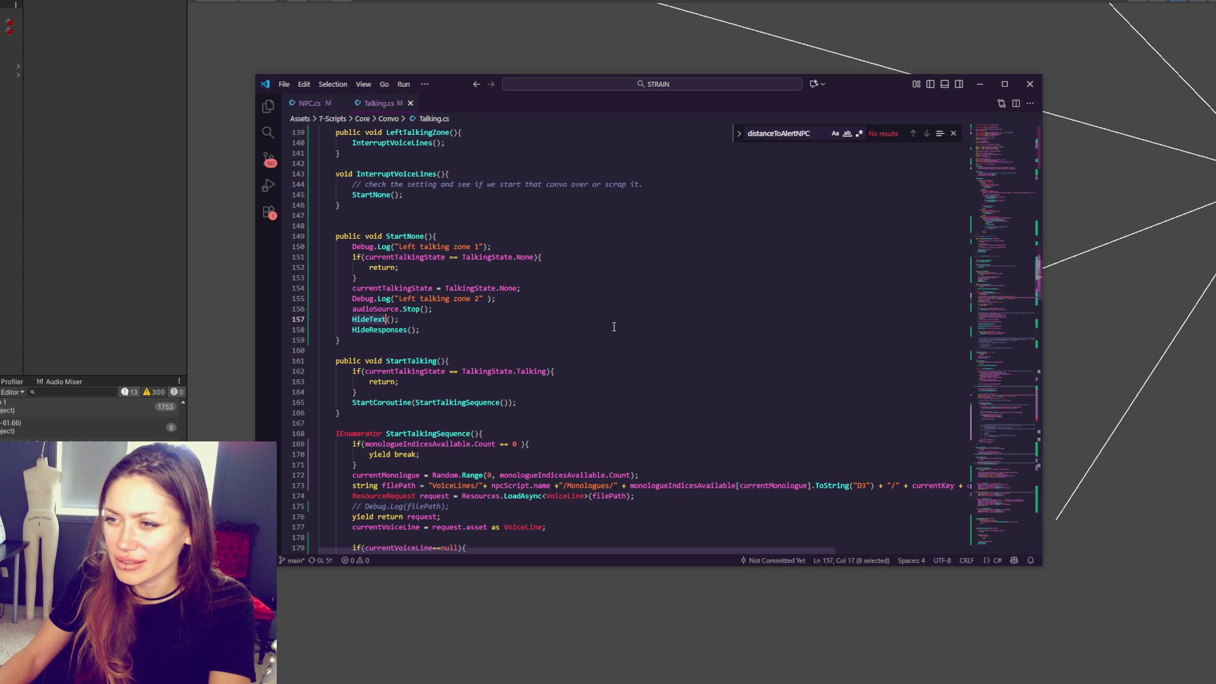
pyautogui.hotkey('ctrl', 'f')
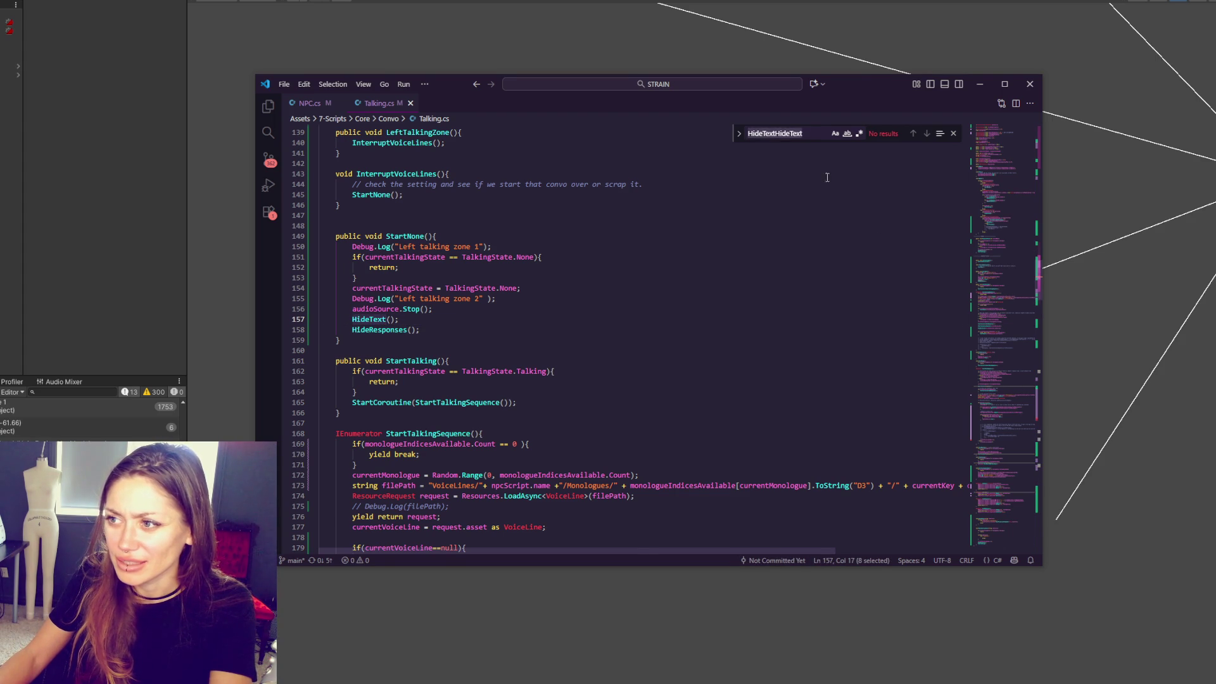
pyautogui.press('Return')
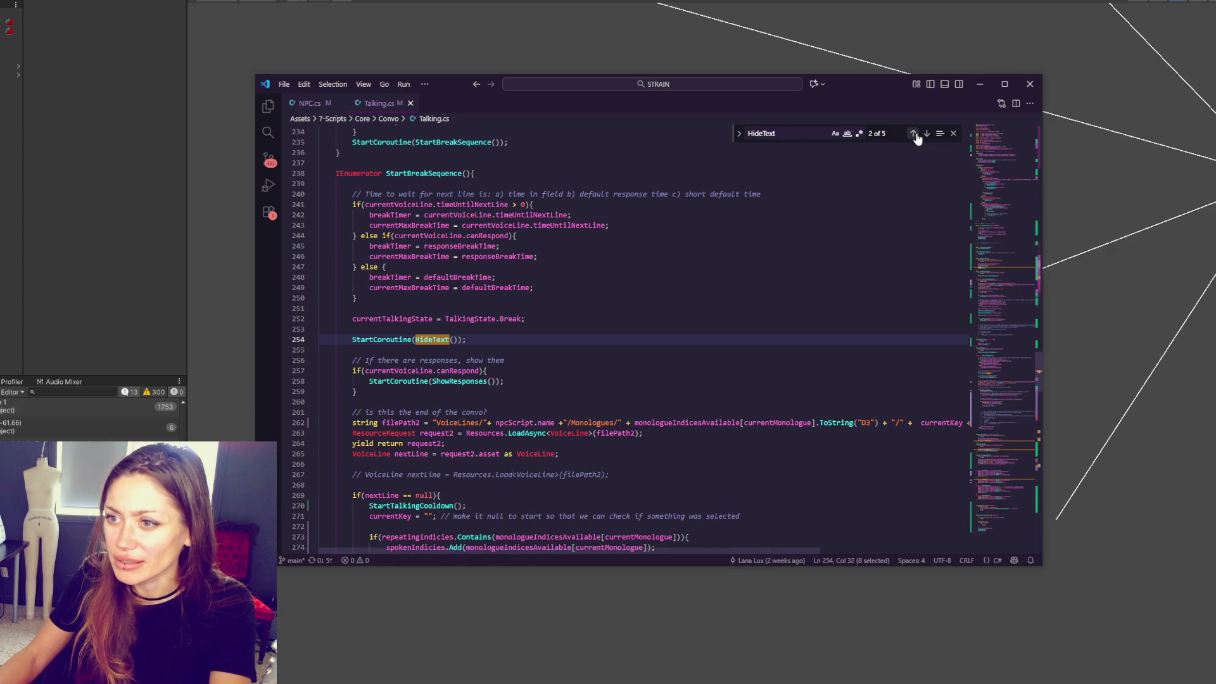
pyautogui.click(913, 134)
pyautogui.click(927, 136)
pyautogui.click(928, 137)
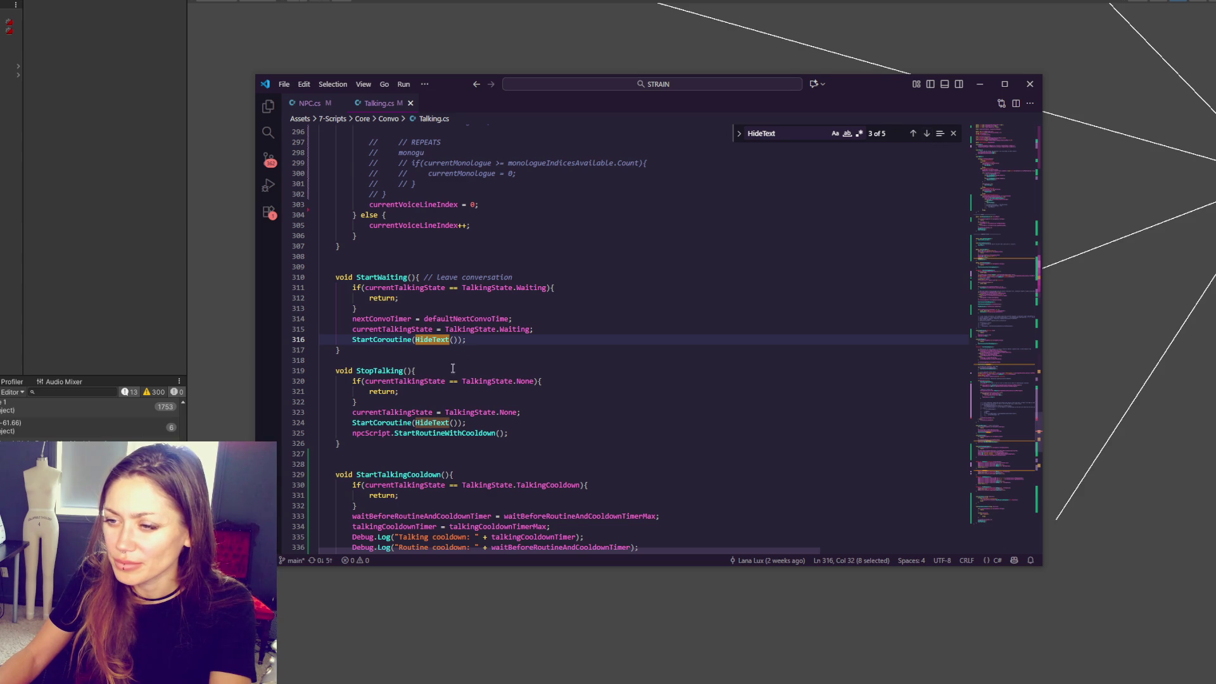
# Select the StartCoroutine(HideText()) line at 324, then return to the HideText call in StartNone.
pyautogui.doubleClick(395, 422)
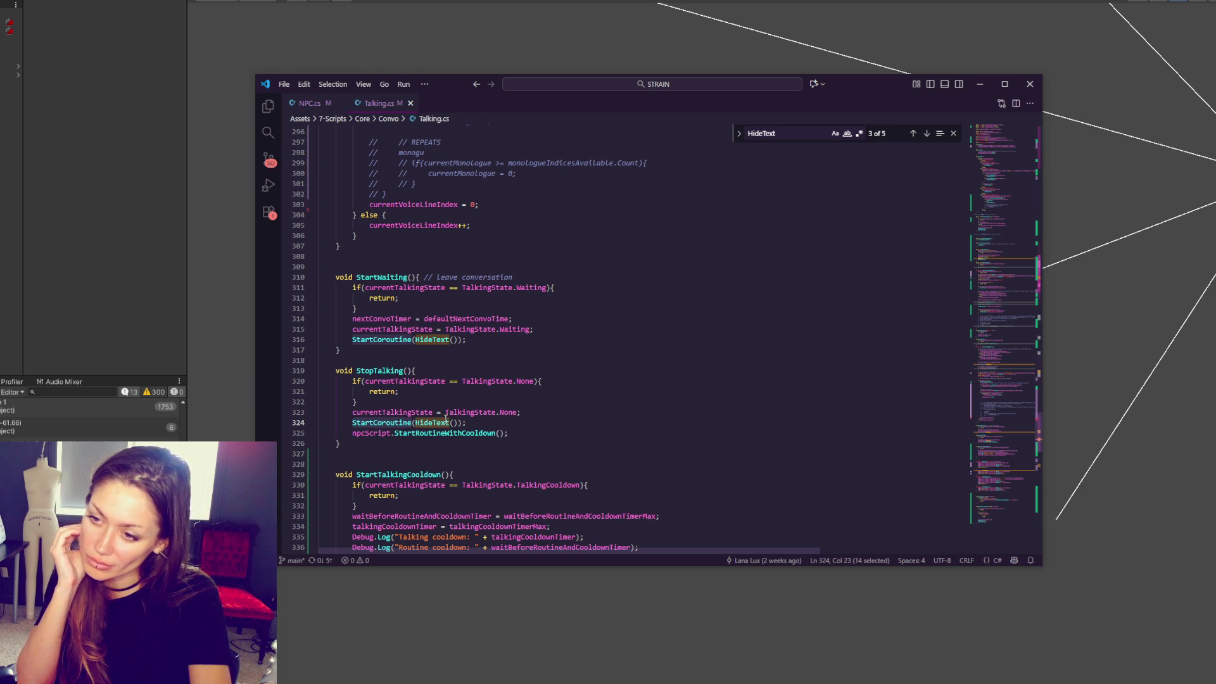
pyautogui.moveTo(511, 424); pyautogui.dragTo(551, 413)
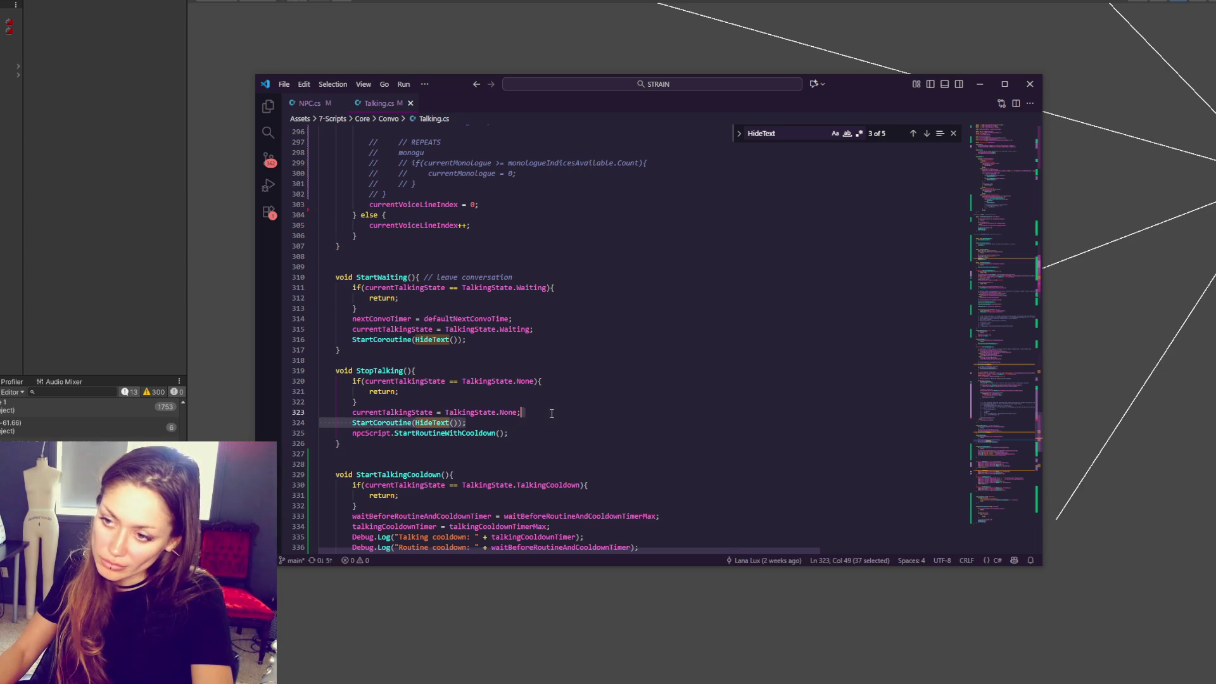
pyautogui.scroll(2, 994, 432)
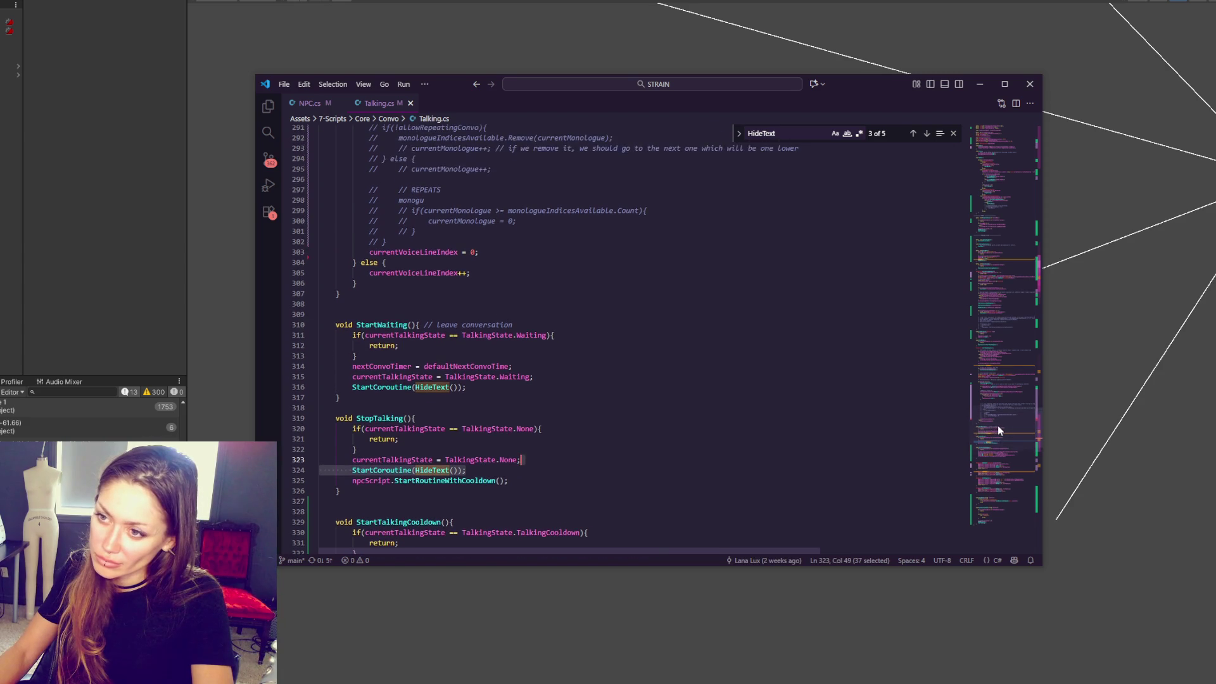
pyautogui.moveTo(998, 425)
pyautogui.mouseDown()
pyautogui.moveTo(995, 301)
pyautogui.moveTo(1016, 264)
pyautogui.mouseUp()
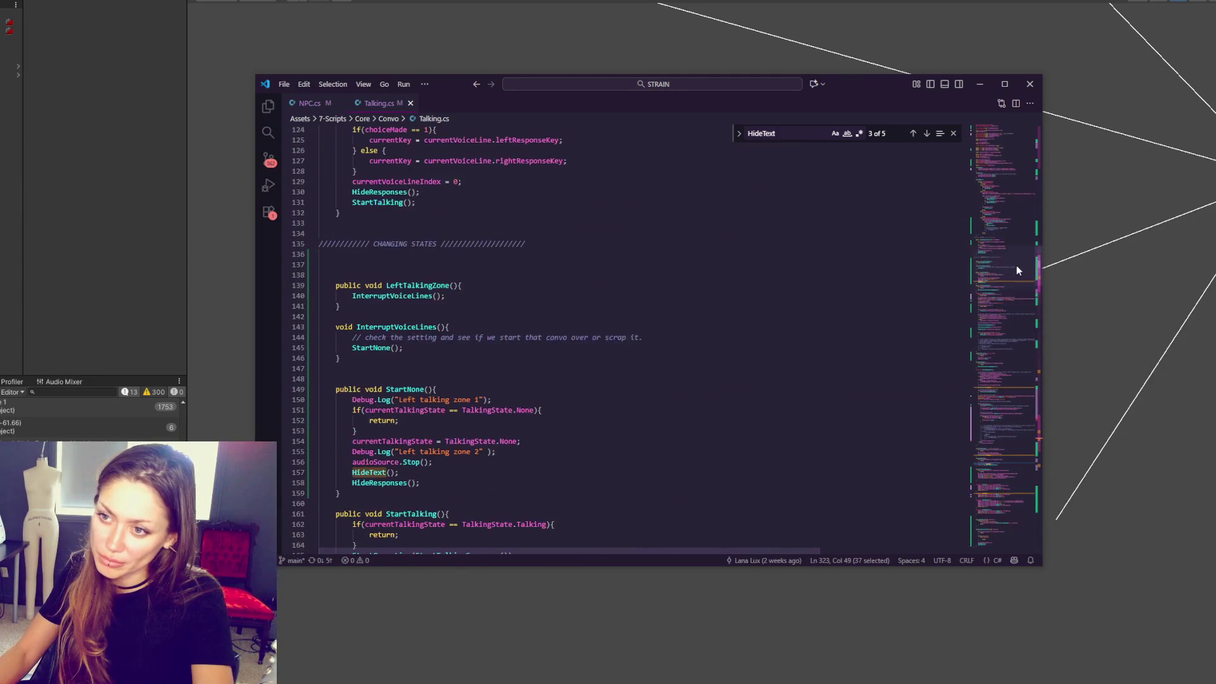
pyautogui.click(471, 466)
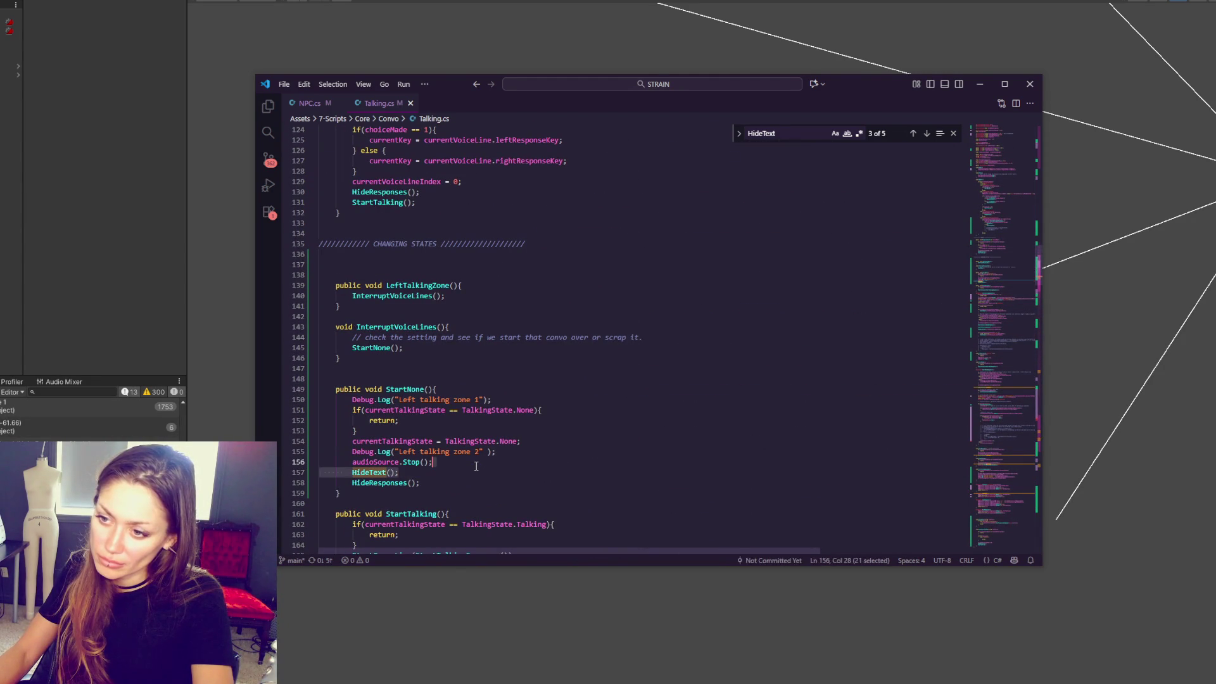
# Replace the HideText() call on line 157 with StartCoroutine(HideText());.
pyautogui.hotkey('ctrl', 'v')
pyautogui.press('Up')
pyautogui.hotkey('ctrl', 'z')
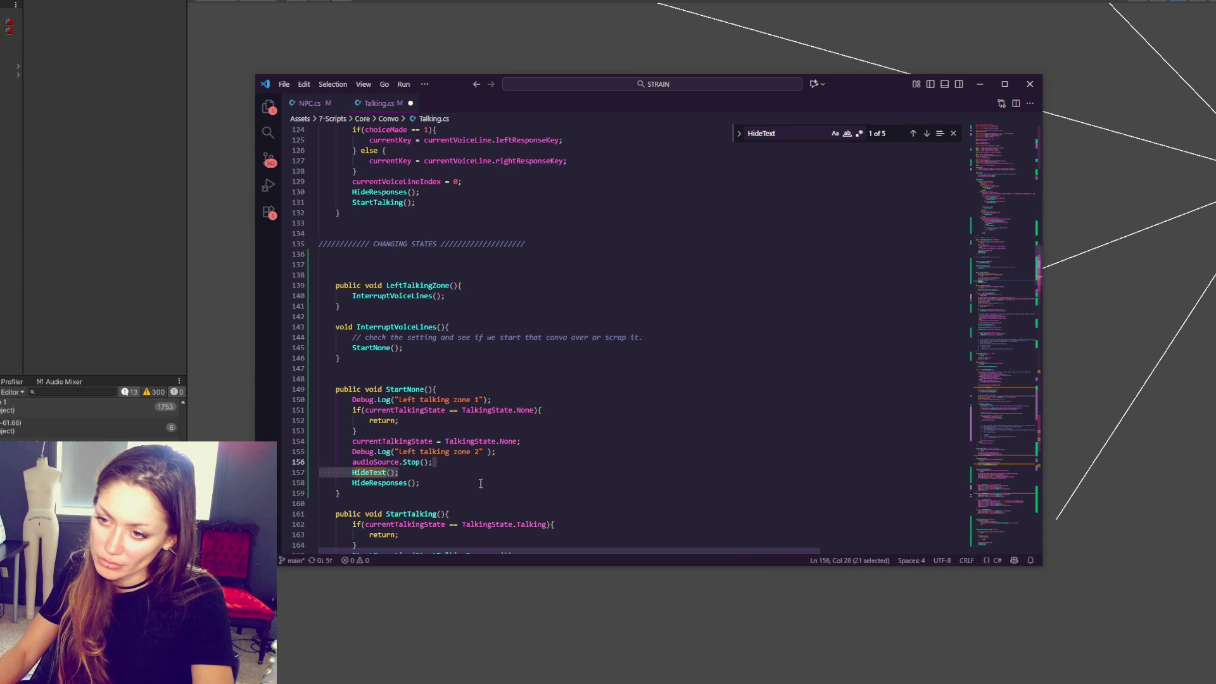
pyautogui.hotkey('ctrl', 'y')
# Wrap the HideResponses() call on line 158 in StartCoroutine(...).
pyautogui.doubleClick(400, 483)
pyautogui.hotkey('ctrl', 'f')
pyautogui.click(912, 134)
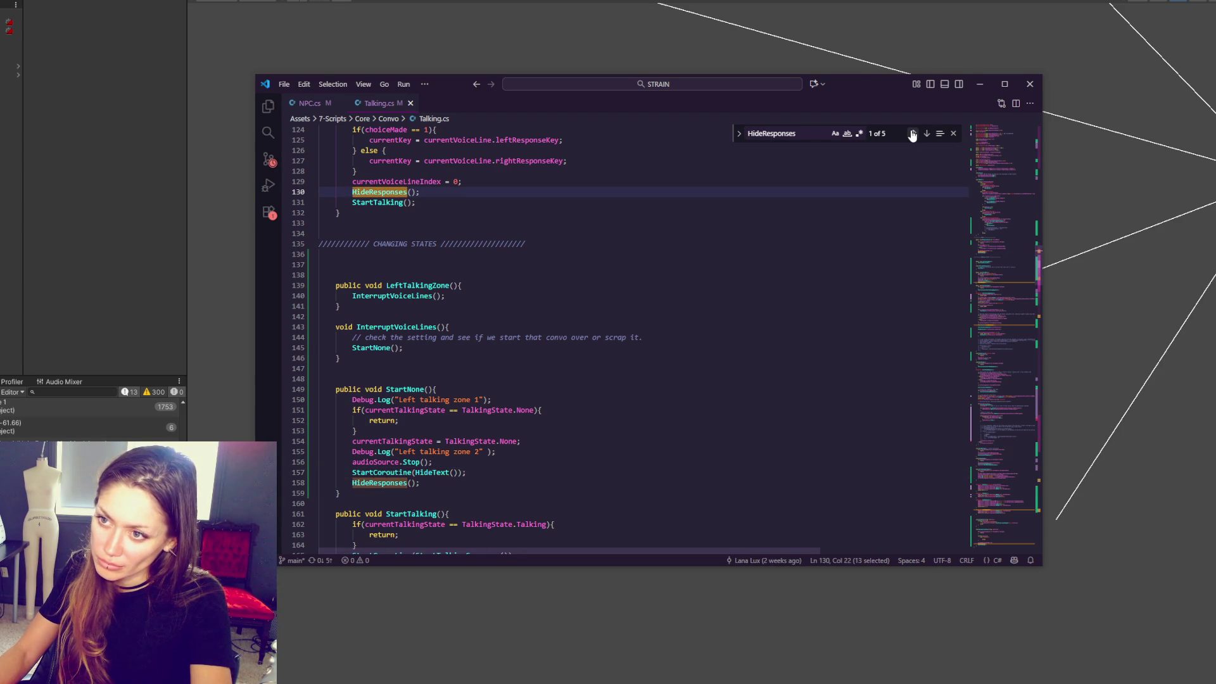
pyautogui.click(912, 133)
pyautogui.click(911, 134)
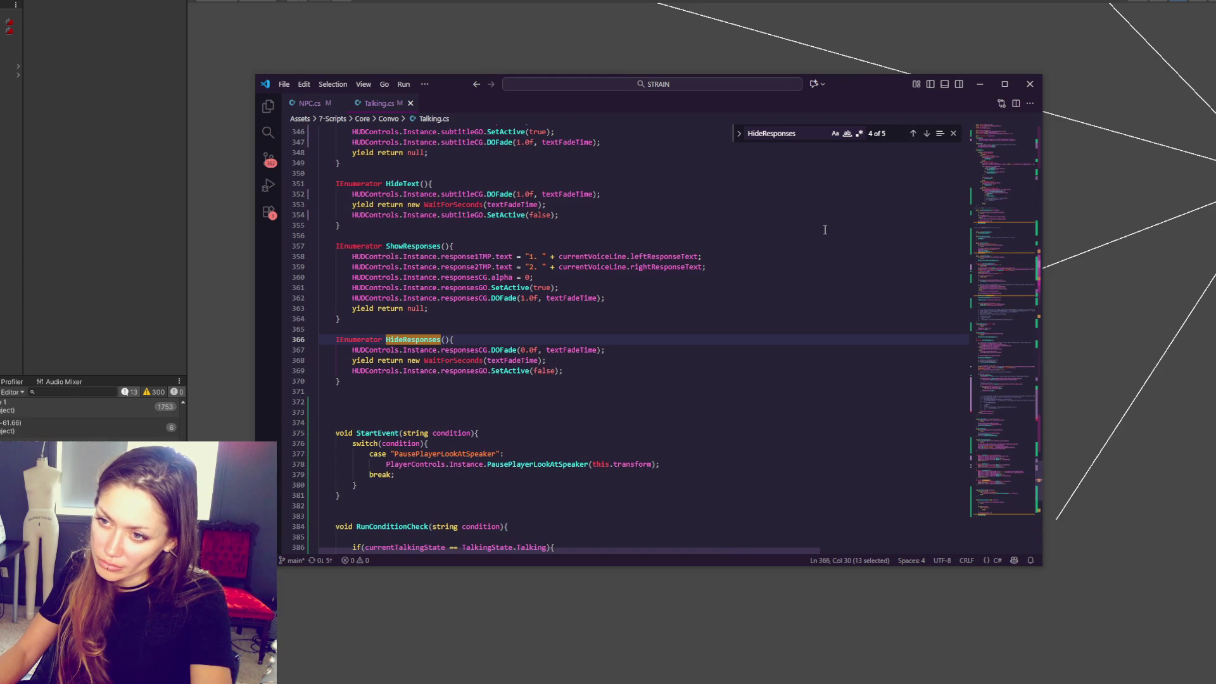
pyautogui.click(913, 134)
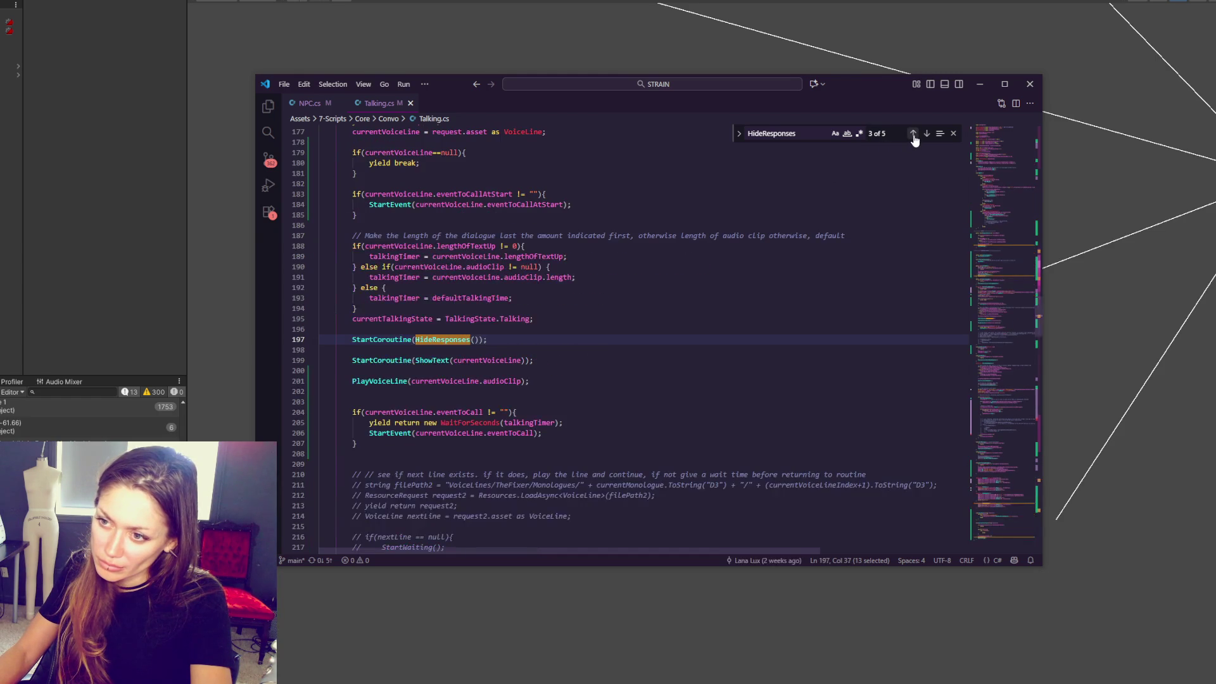
pyautogui.click(912, 134)
pyautogui.click(352, 339)
pyautogui.write('StartCoroutine')
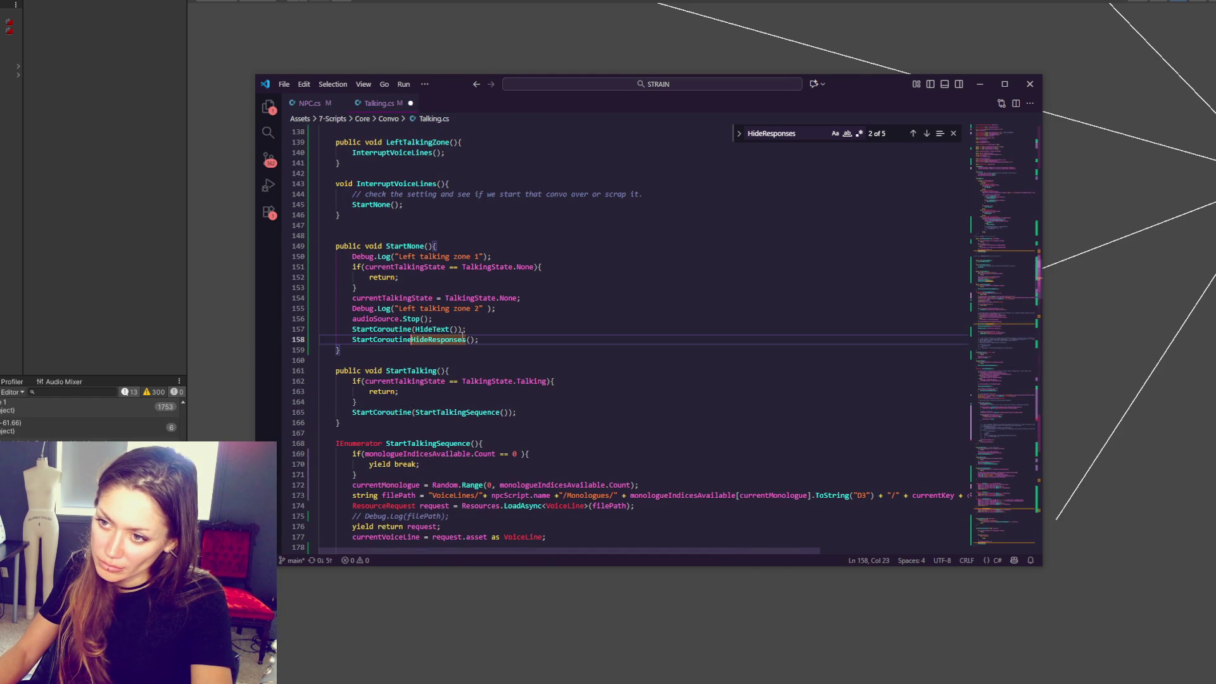
pyautogui.write('(')
pyautogui.click(480, 339)
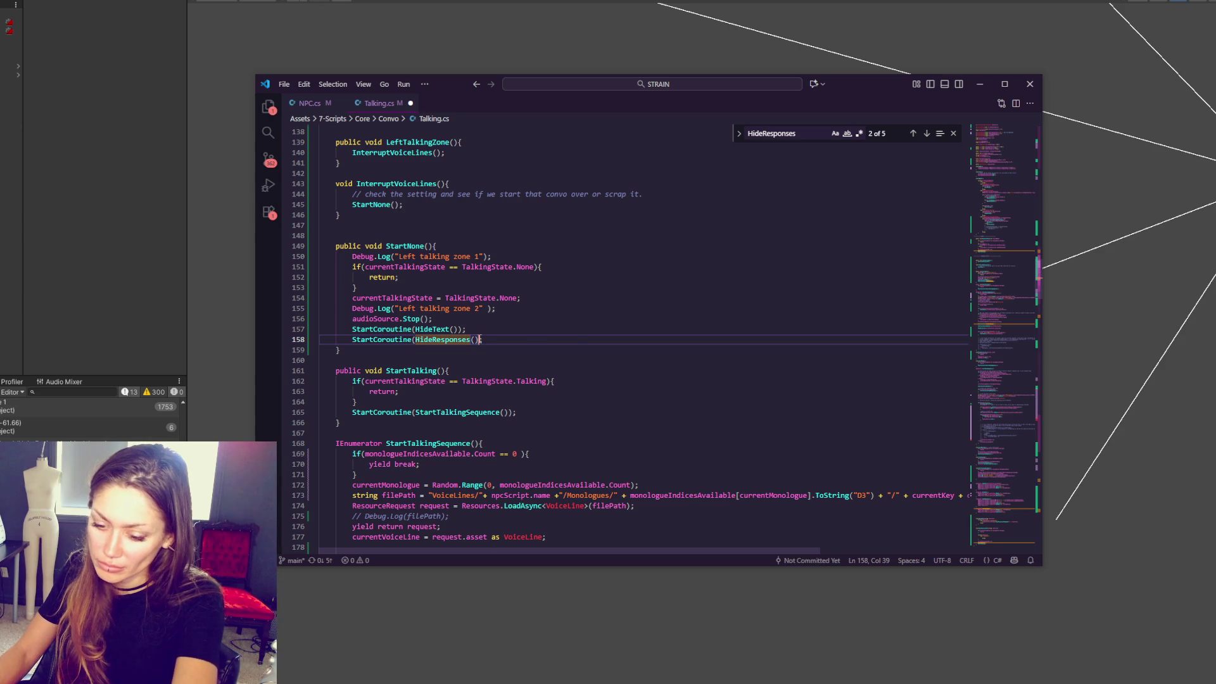